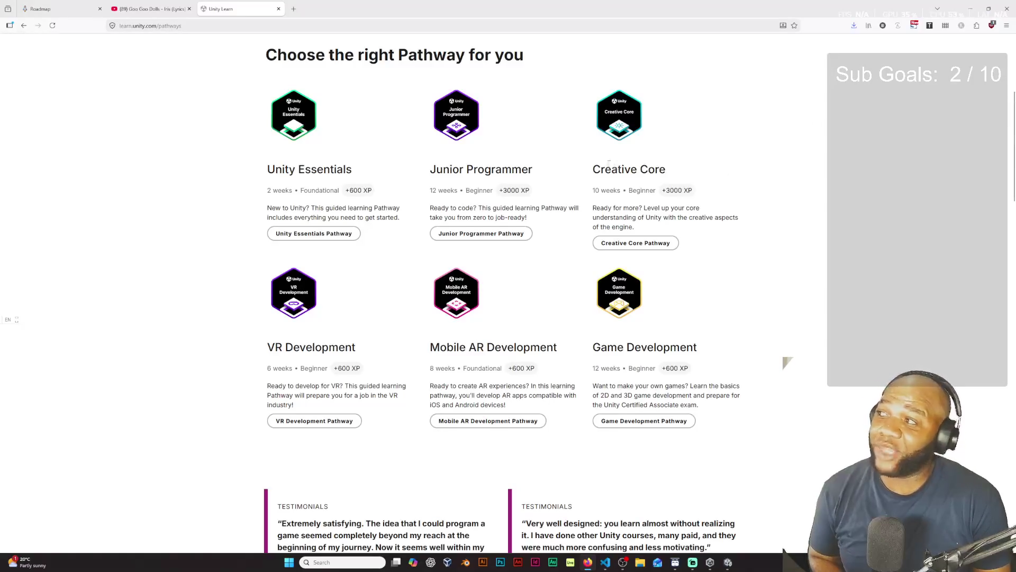
# - Look over the Unity Learn Pathways page, then minimize Firefox to reveal the Unity editor
pyautogui.moveTo(608, 160); pyautogui.dragTo(704, 208)
pyautogui.click(696, 195)
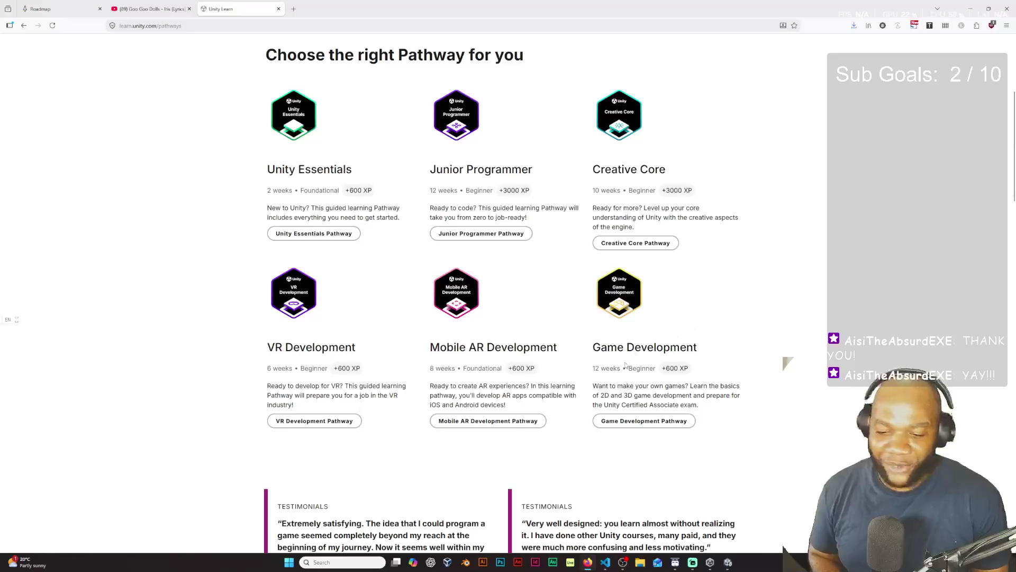
pyautogui.scroll(5, 764, 167)
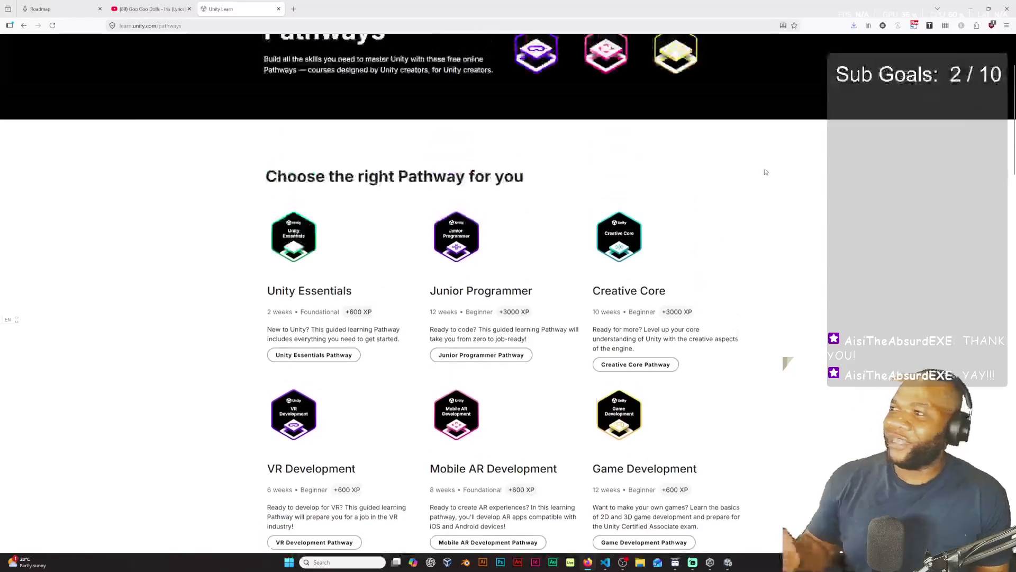
pyautogui.scroll(-3, 764, 172)
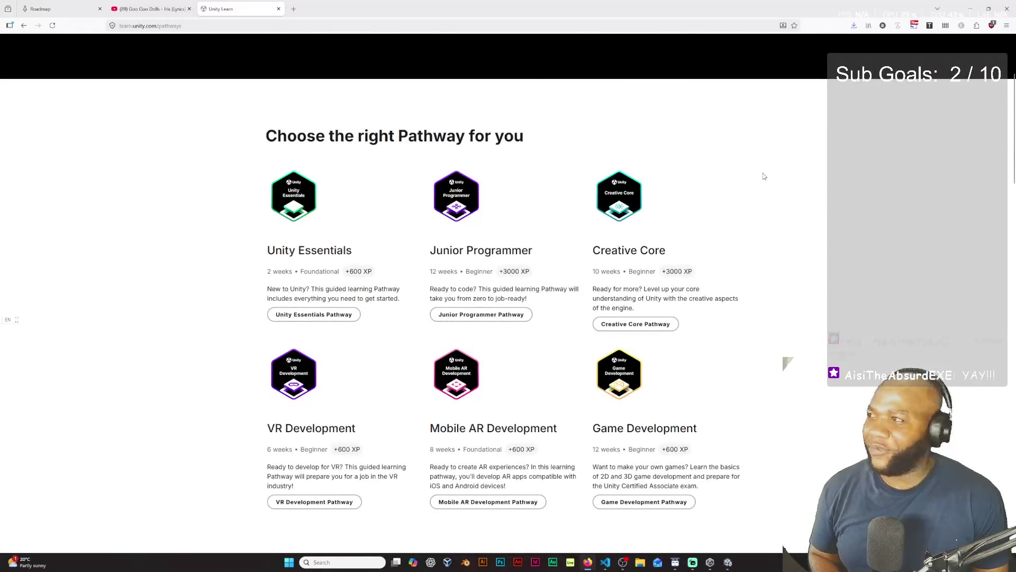
pyautogui.scroll(2, 765, 176)
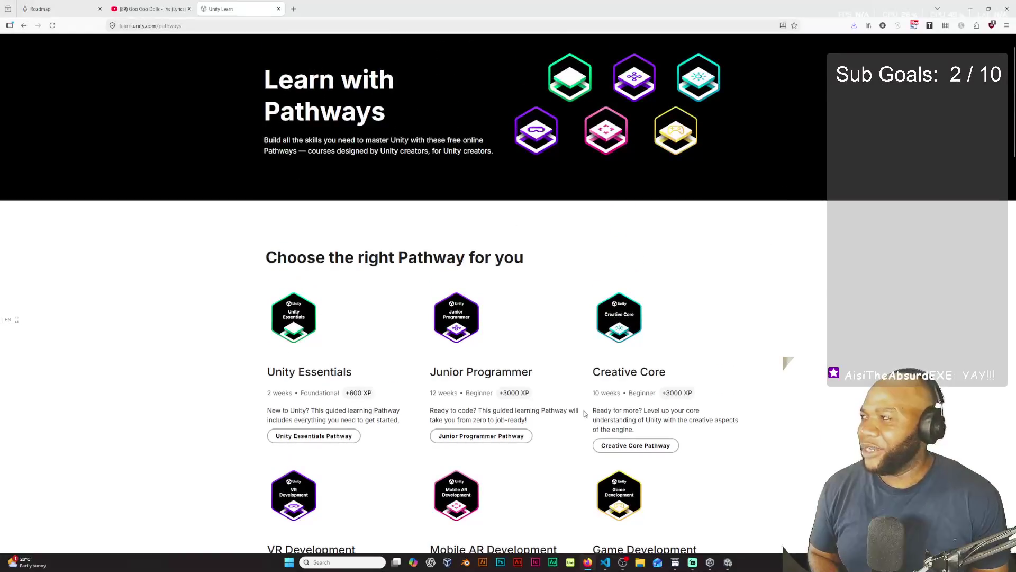
pyautogui.scroll(-3, 599, 264)
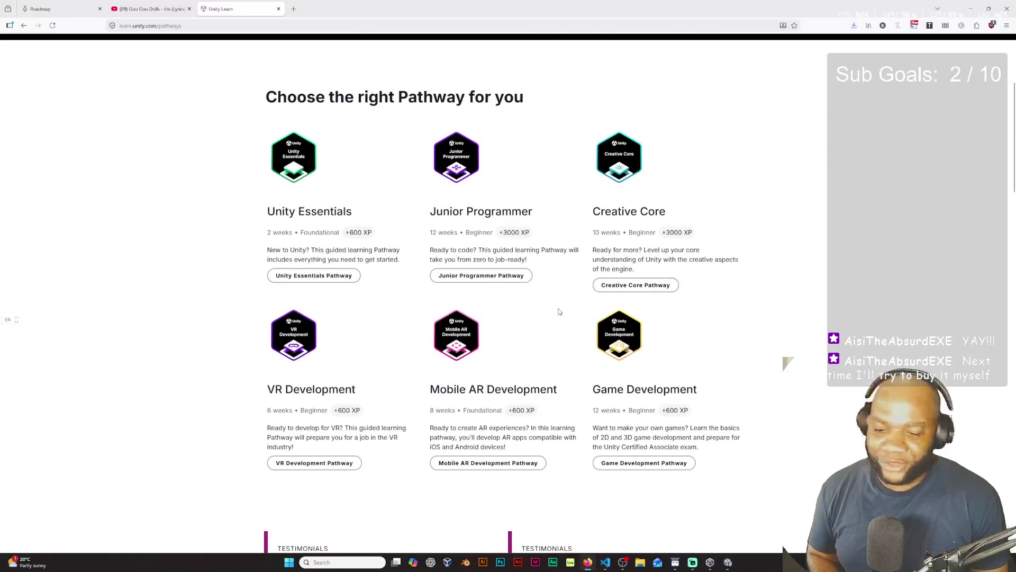
pyautogui.scroll(2, 560, 311)
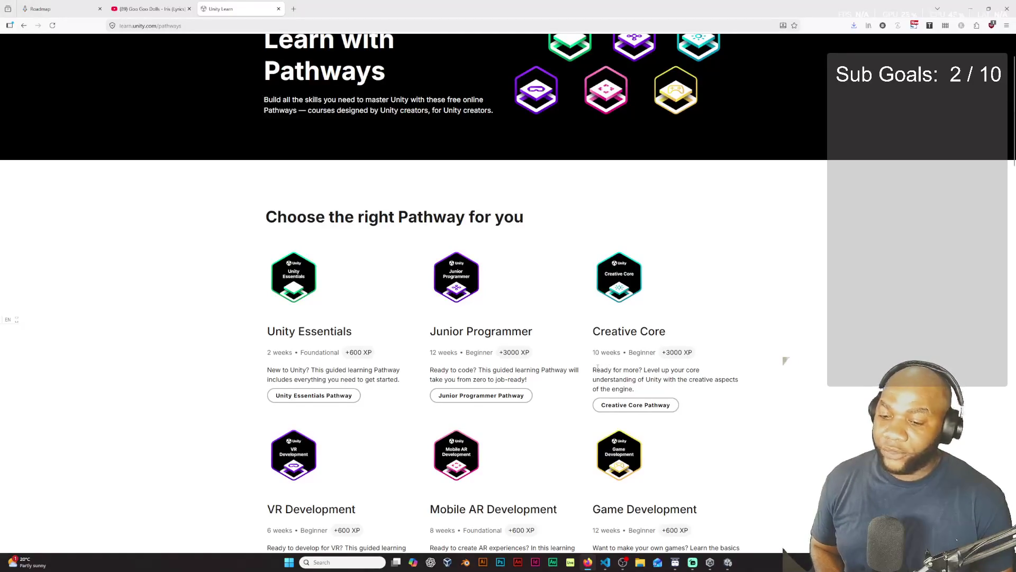
pyautogui.scroll(-2, 598, 366)
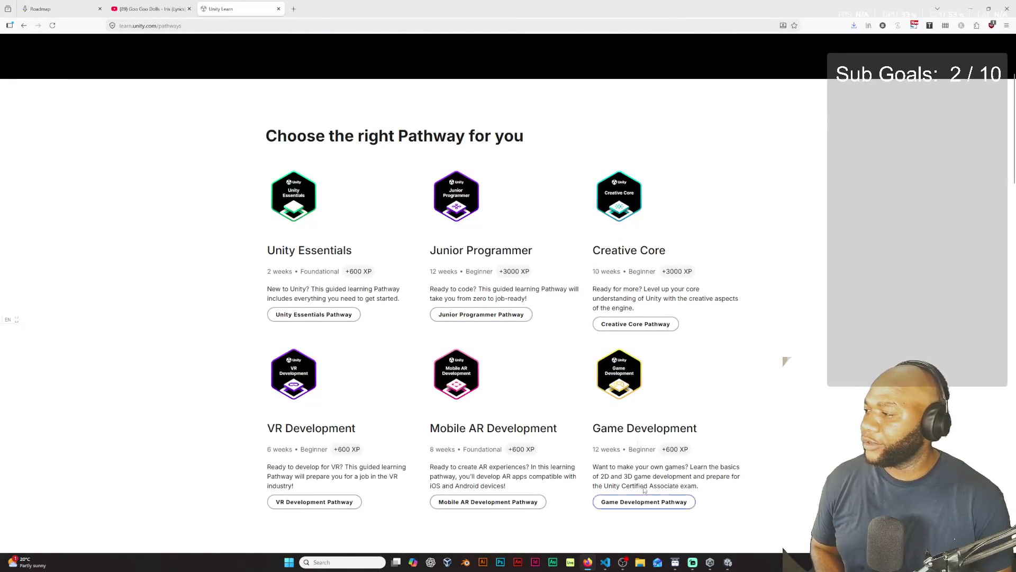
pyautogui.scroll(-2, 570, 458)
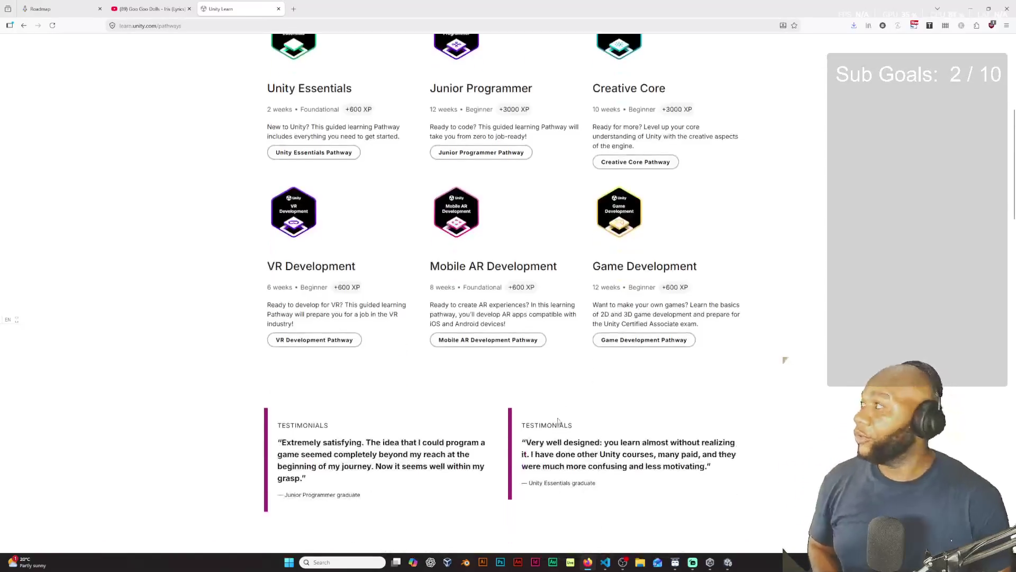
pyautogui.click(971, 9)
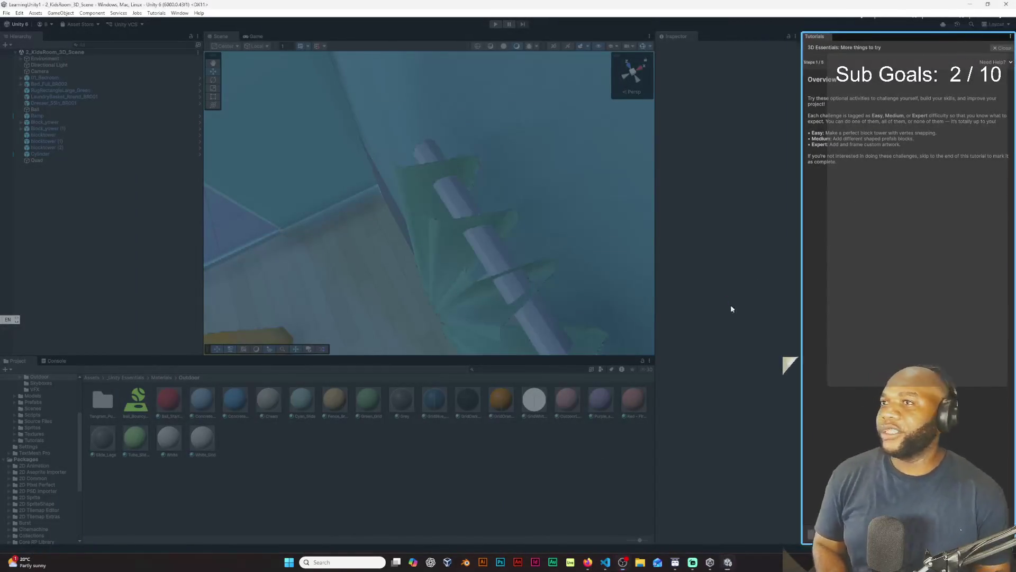
# - Dismiss the tutorial step to list the courses, widen the Scene view and look around the bedroom
pyautogui.click(1007, 47)
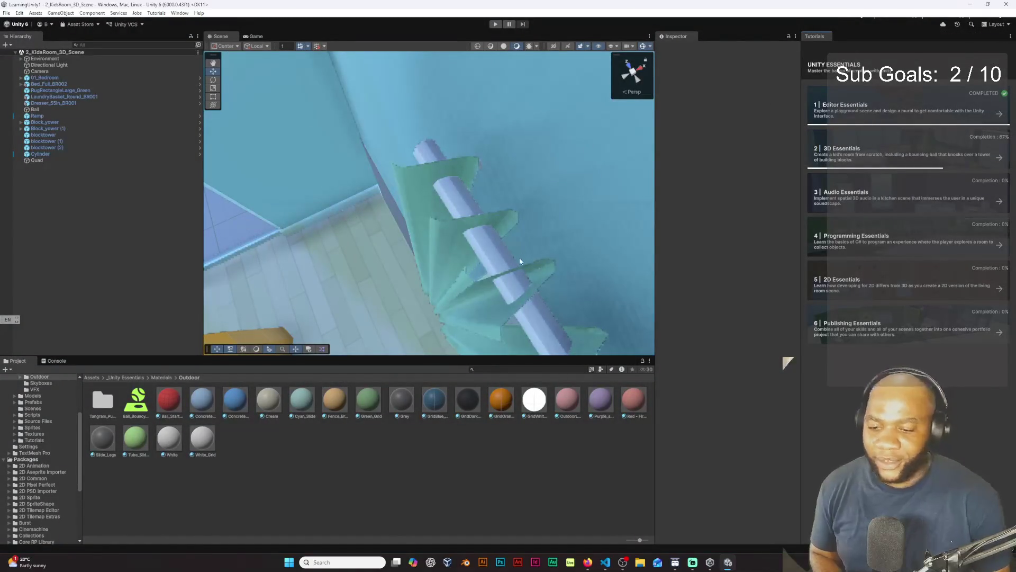
pyautogui.moveTo(655, 226)
pyautogui.mouseDown()
pyautogui.moveTo(685, 224)
pyautogui.moveTo(664, 225)
pyautogui.mouseUp()
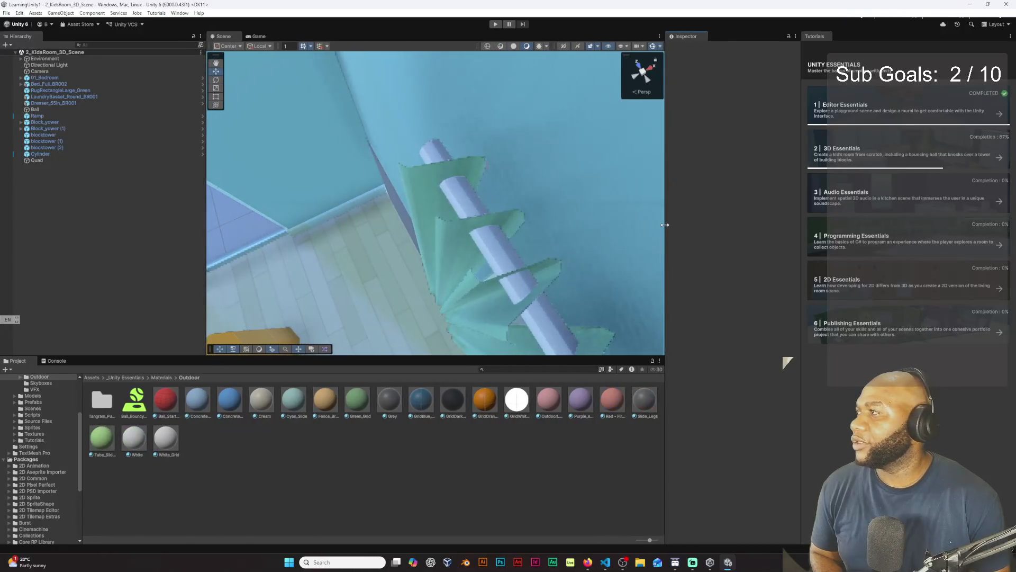
pyautogui.click(499, 210)
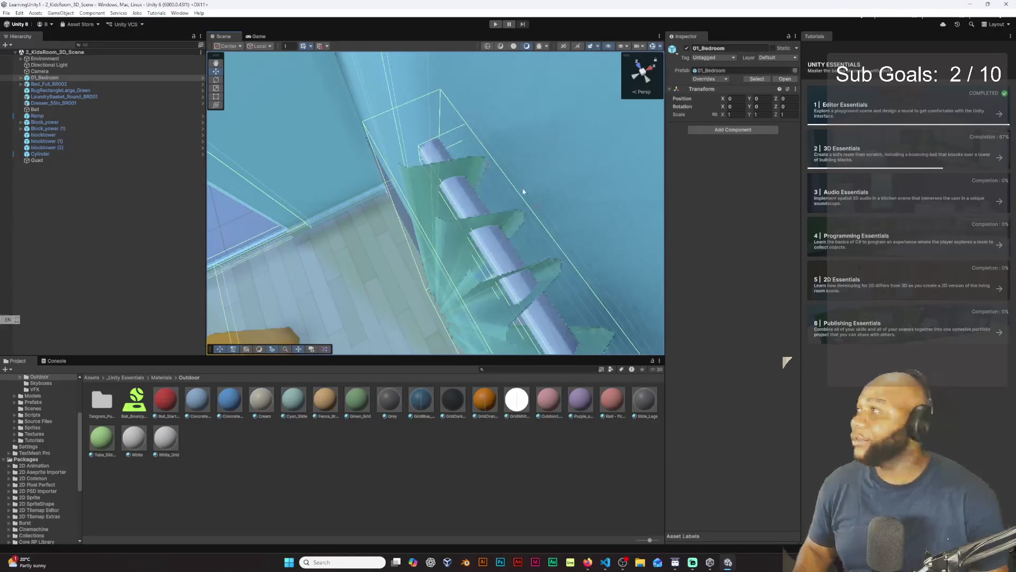
pyautogui.moveTo(526, 210)
pyautogui.mouseDown()
pyautogui.moveTo(463, 139)
pyautogui.moveTo(333, 87)
pyautogui.moveTo(412, 102)
pyautogui.moveTo(421, 121)
pyautogui.moveTo(402, 123)
pyautogui.mouseUp()
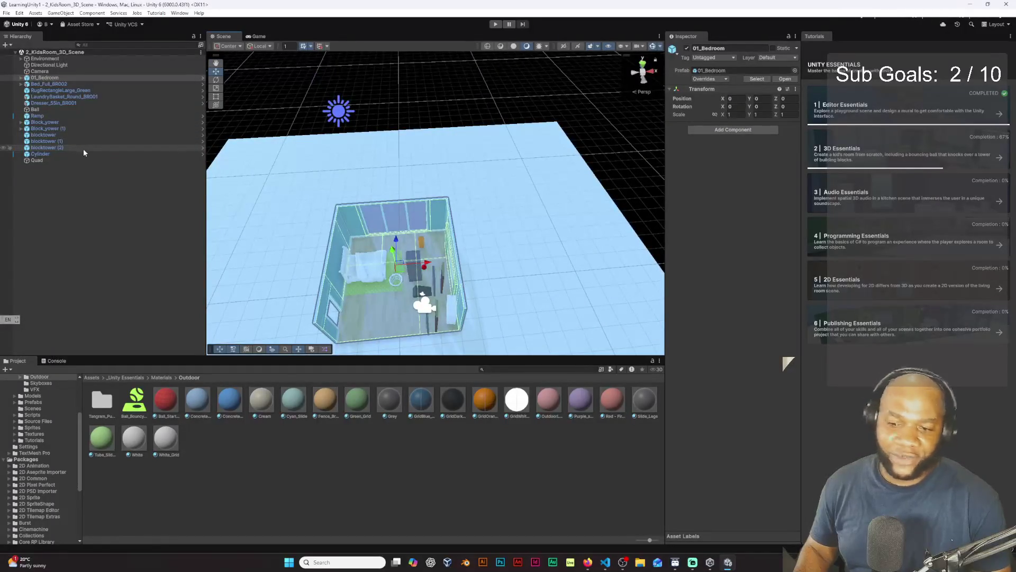
# - Rotate the Directional Light to a new angle with the E rotate gizmo
pyautogui.click(342, 111)
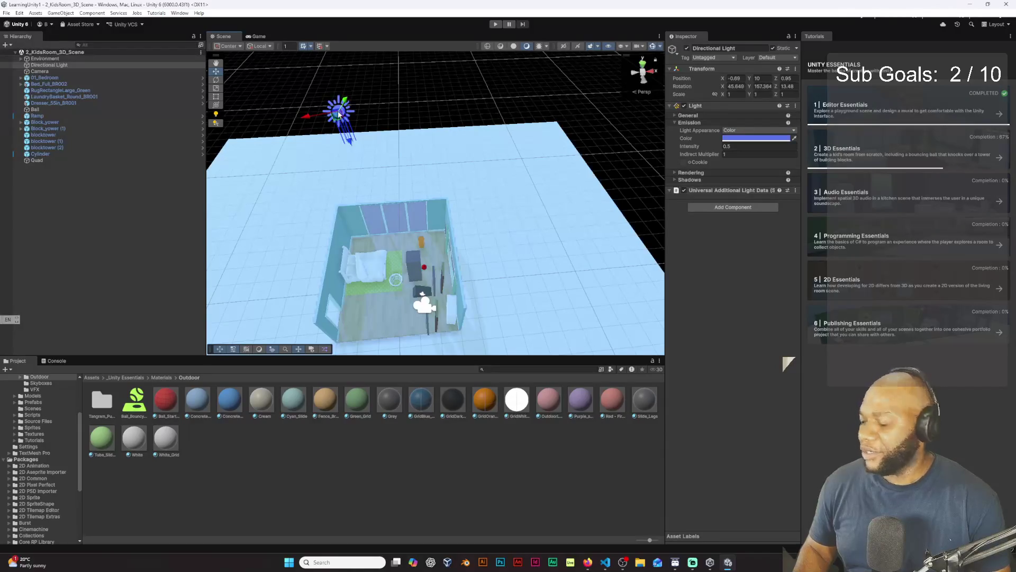
pyautogui.press('e')
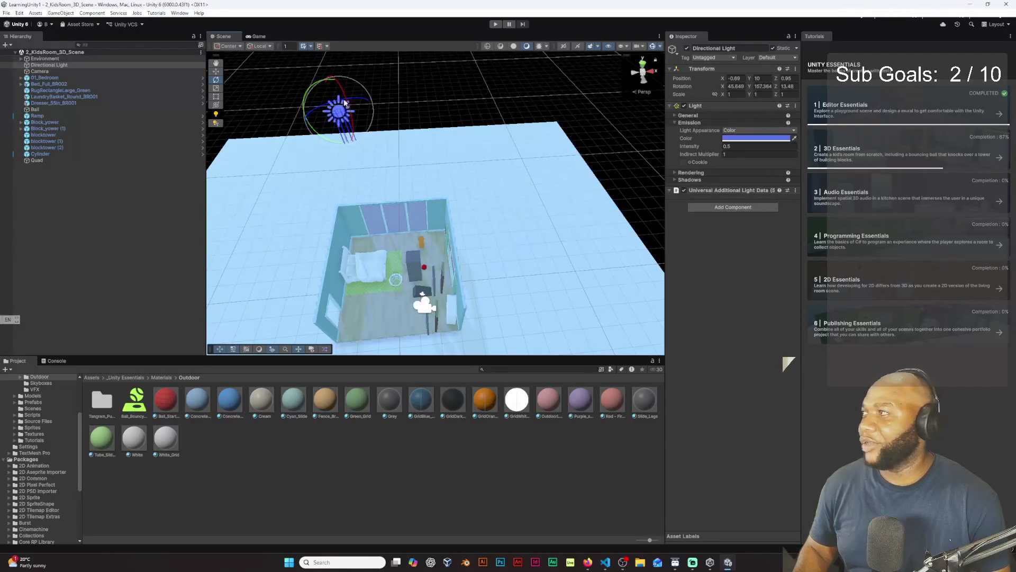
pyautogui.moveTo(344, 102)
pyautogui.mouseDown()
pyautogui.moveTo(335, 106)
pyautogui.moveTo(347, 116)
pyautogui.mouseUp()
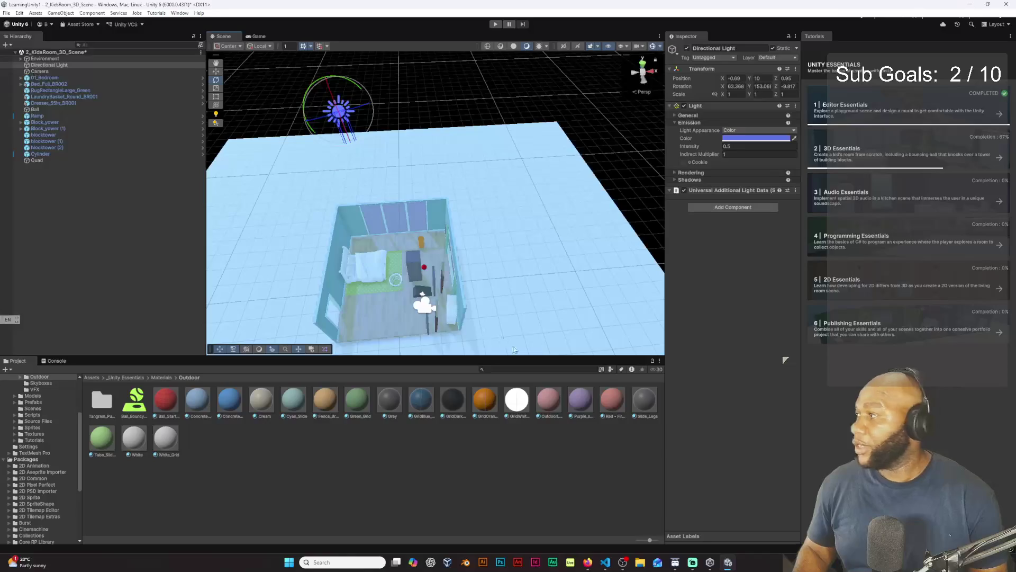
# - Open '3D Essentials: More things to try' without saving, then close it back to the pathway list
pyautogui.click(1000, 159)
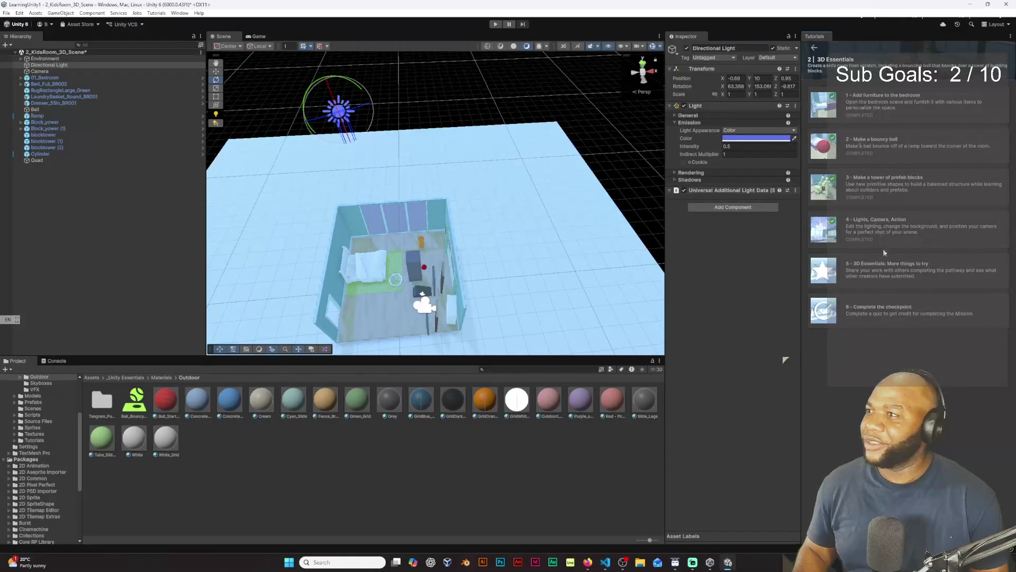
pyautogui.click(911, 277)
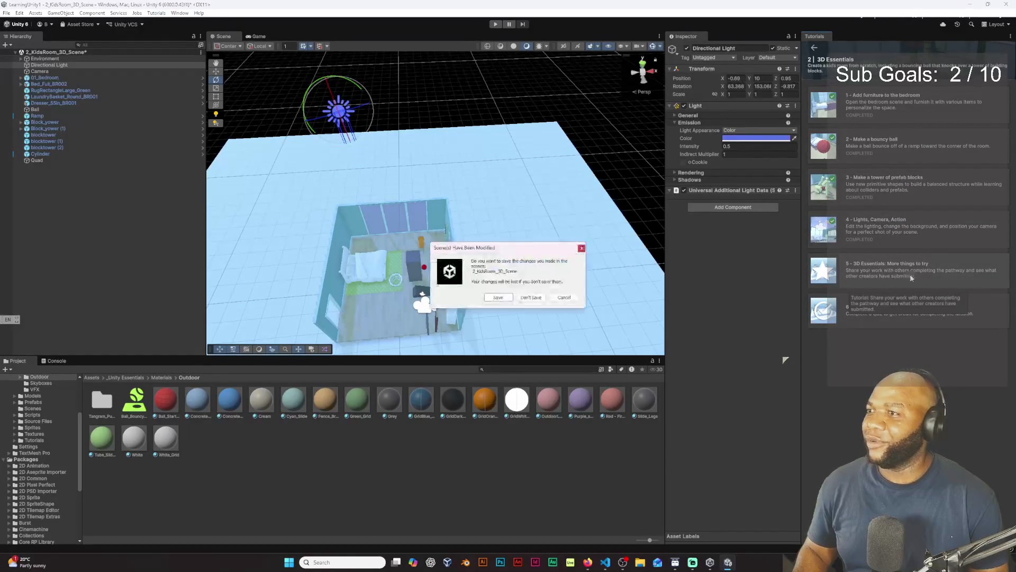
pyautogui.click(531, 297)
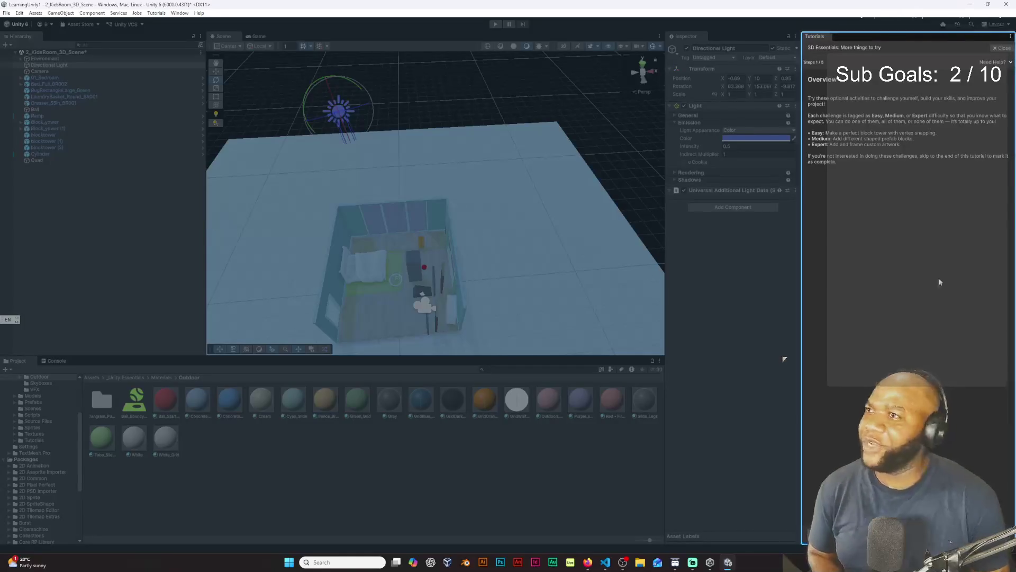
pyautogui.click(996, 48)
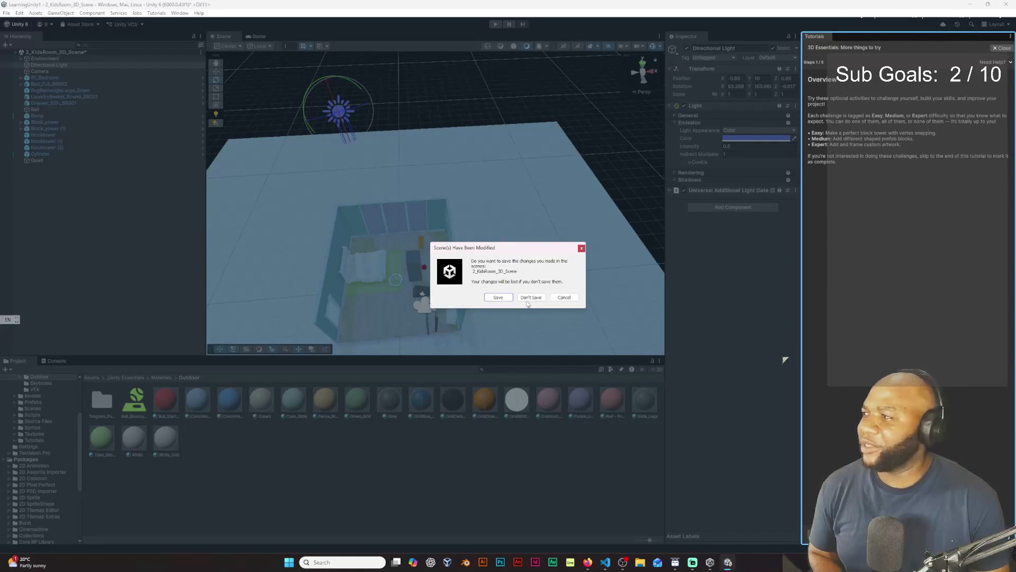
pyautogui.click(528, 299)
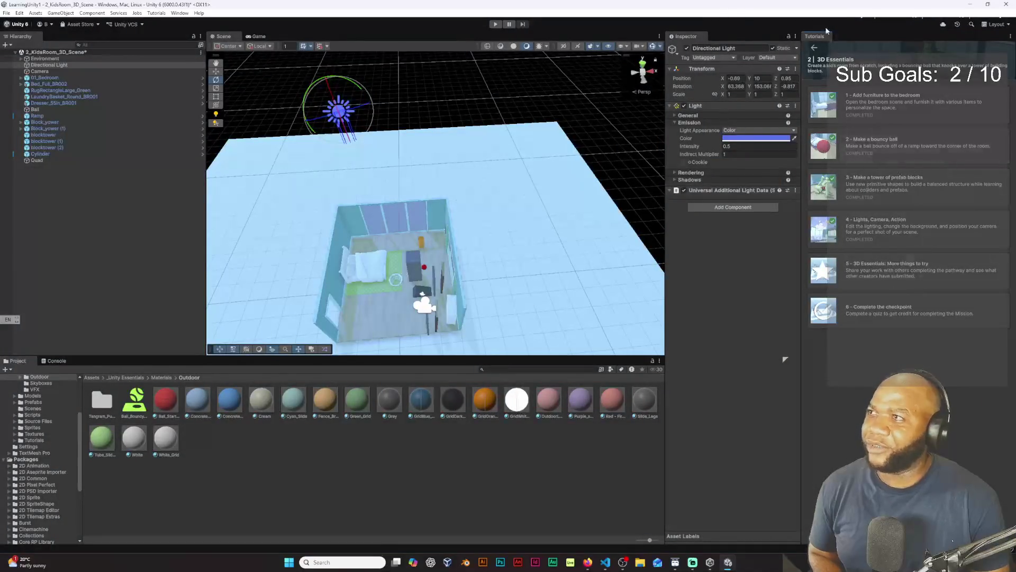
pyautogui.click(815, 49)
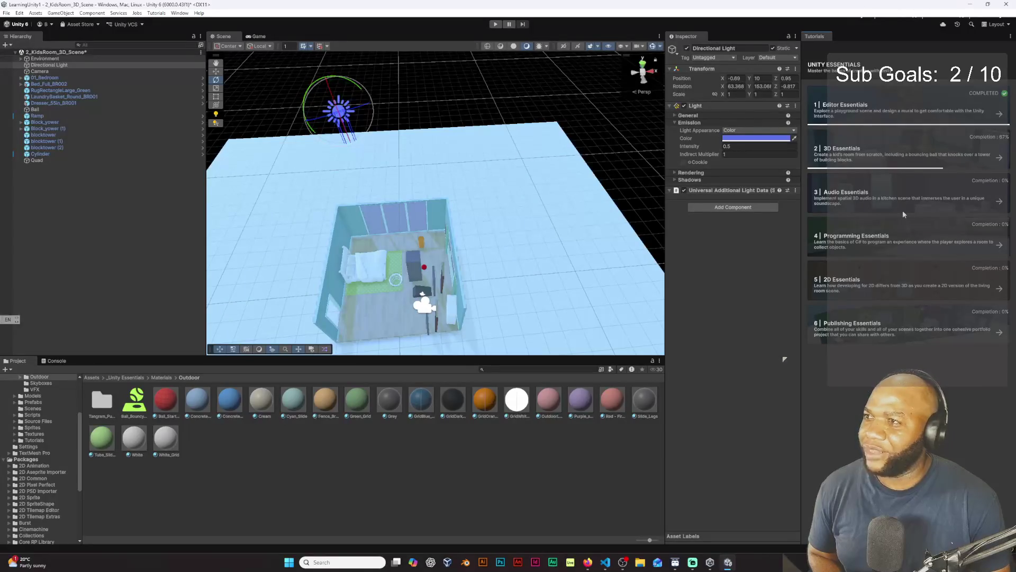
# - Preview the Audio, Programming, 2D and Publishing Essentials tutorial lists
pyautogui.click(880, 199)
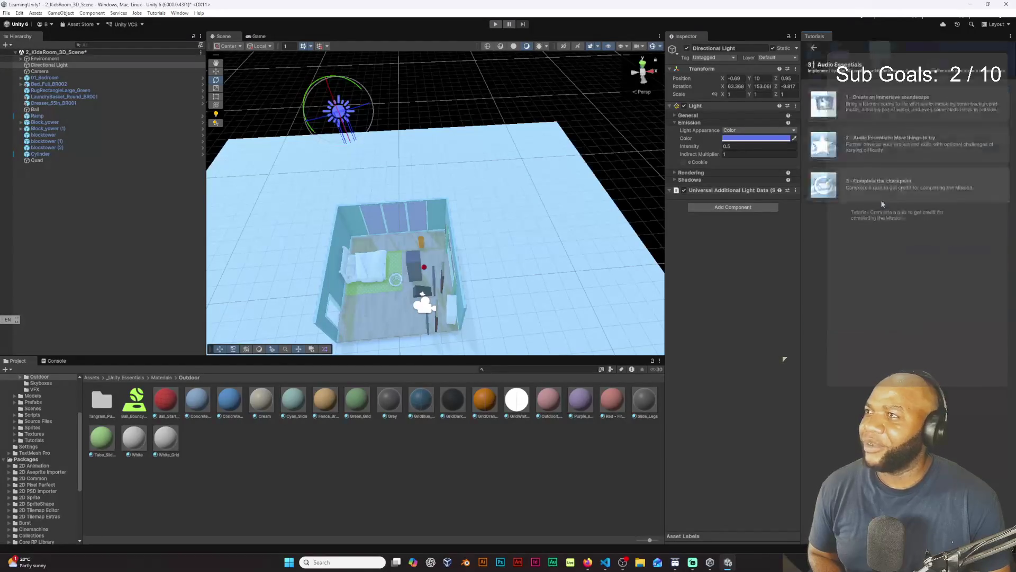
pyautogui.click(815, 49)
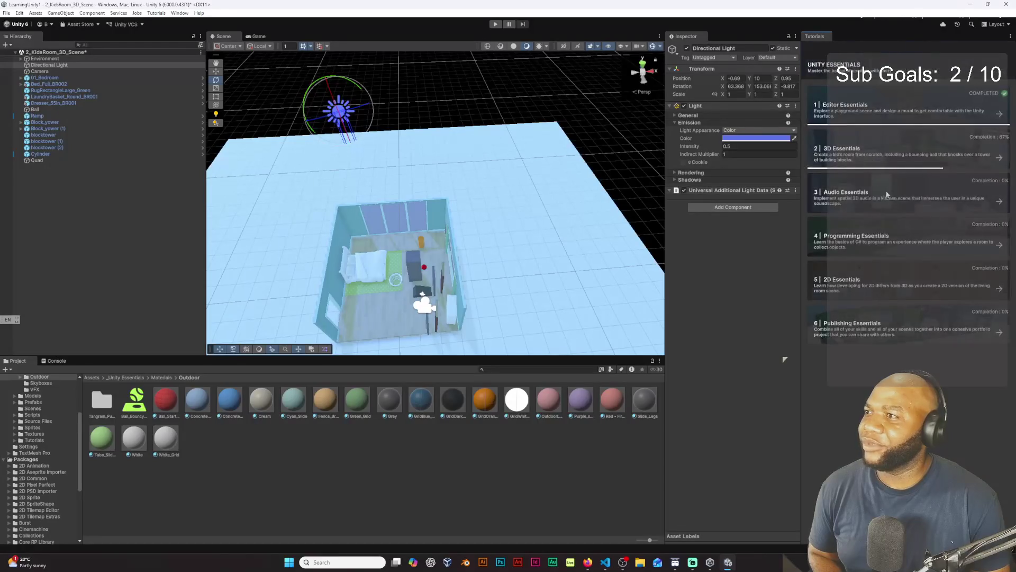
pyautogui.click(896, 236)
pyautogui.click(813, 47)
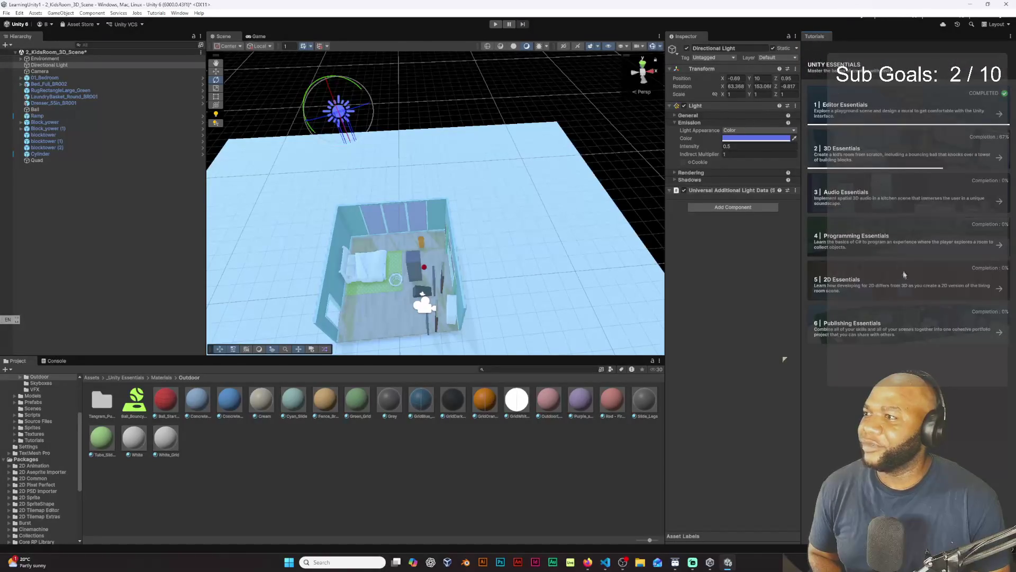
pyautogui.click(904, 274)
pyautogui.click(814, 53)
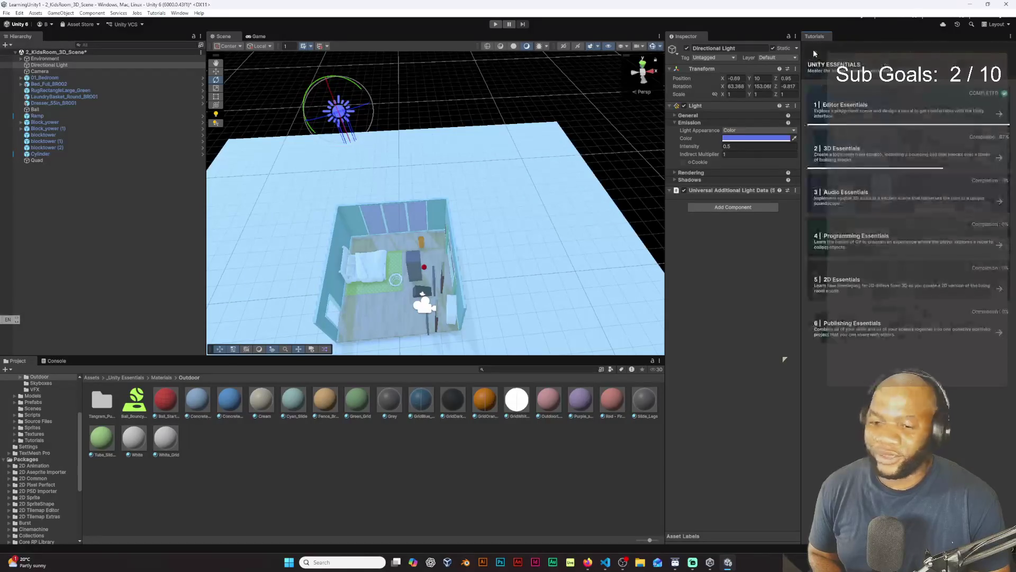
pyautogui.click(853, 324)
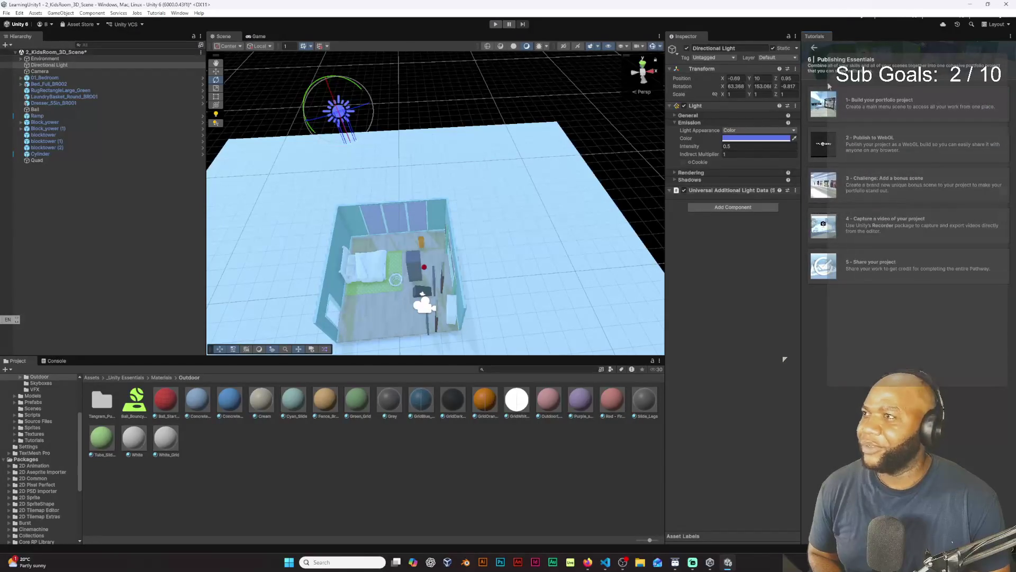
pyautogui.click(813, 48)
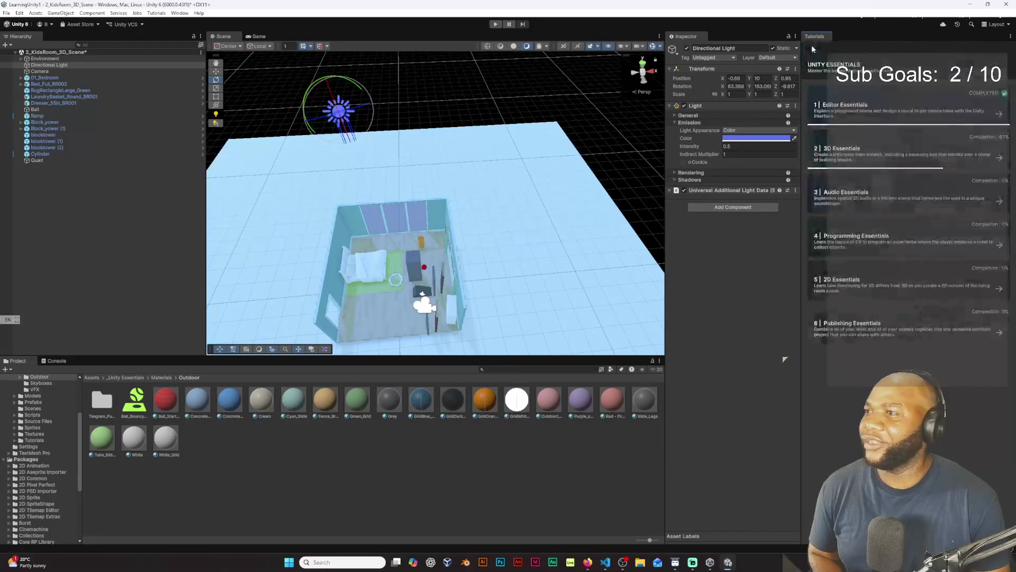
# - Complete 'More things to try', saving the kids room scene, and open 'Complete the checkpoint'
pyautogui.click(967, 157)
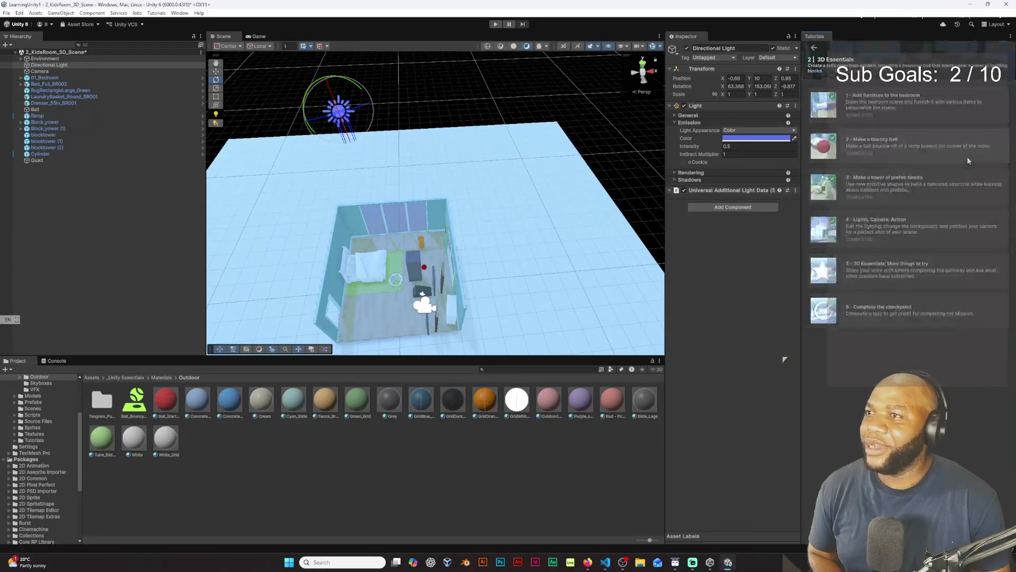
pyautogui.click(915, 274)
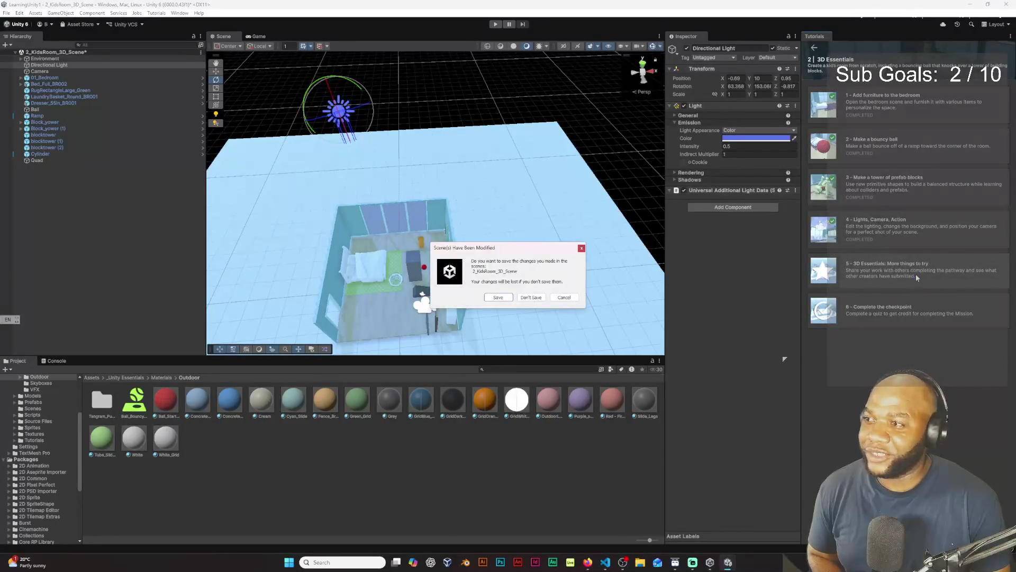
pyautogui.click(532, 300)
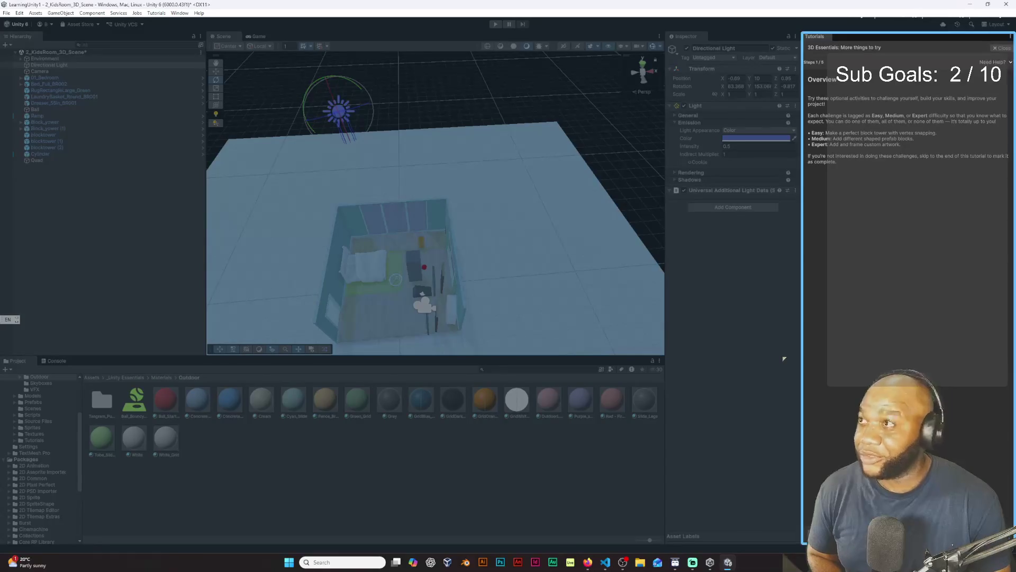
pyautogui.click(988, 532)
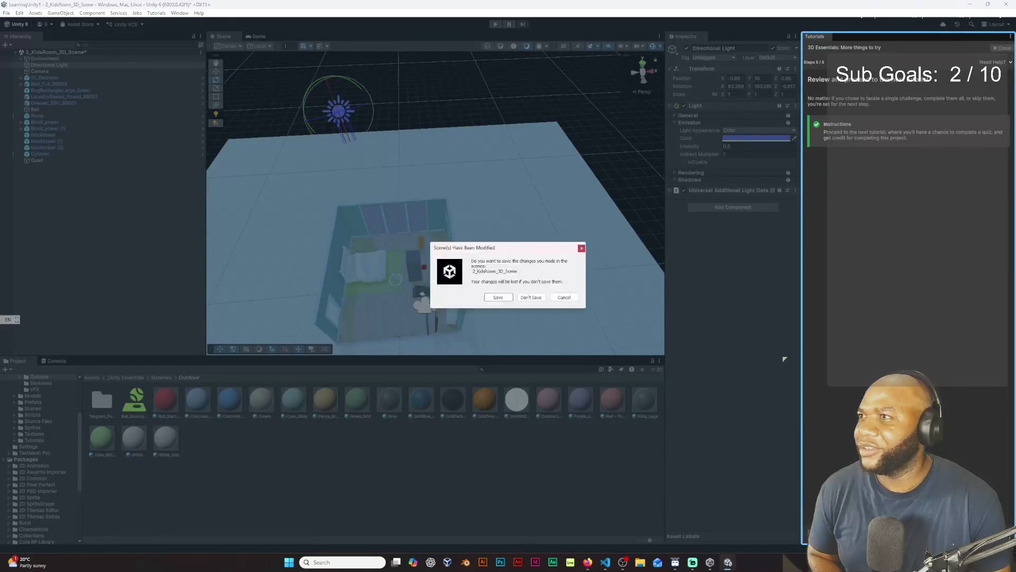
pyautogui.click(498, 298)
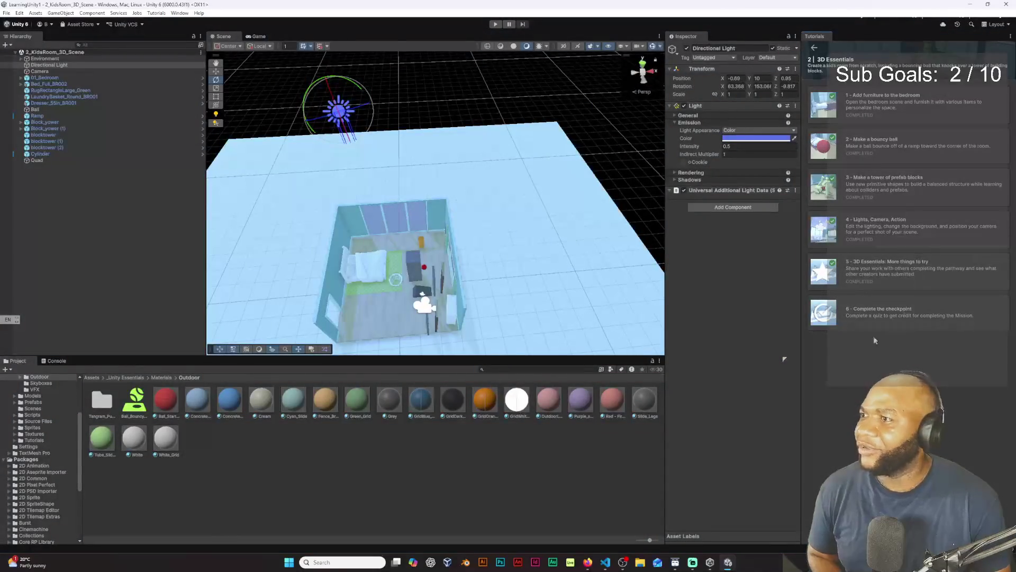
pyautogui.click(918, 317)
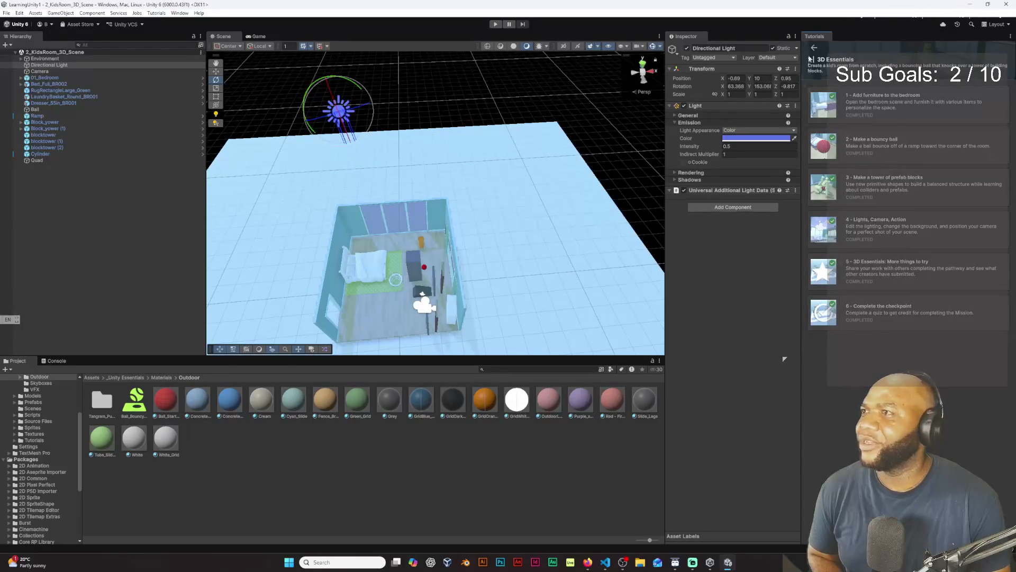
# - Open Audio Essentials and start 'Create an immersive soundscape', briefly enlarging its video
pyautogui.click(816, 47)
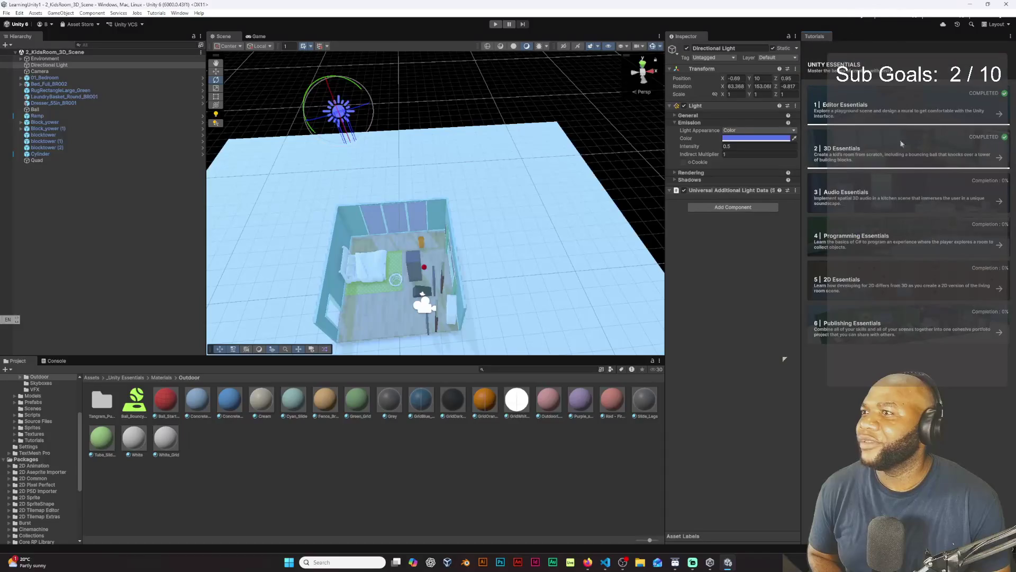
pyautogui.click(945, 199)
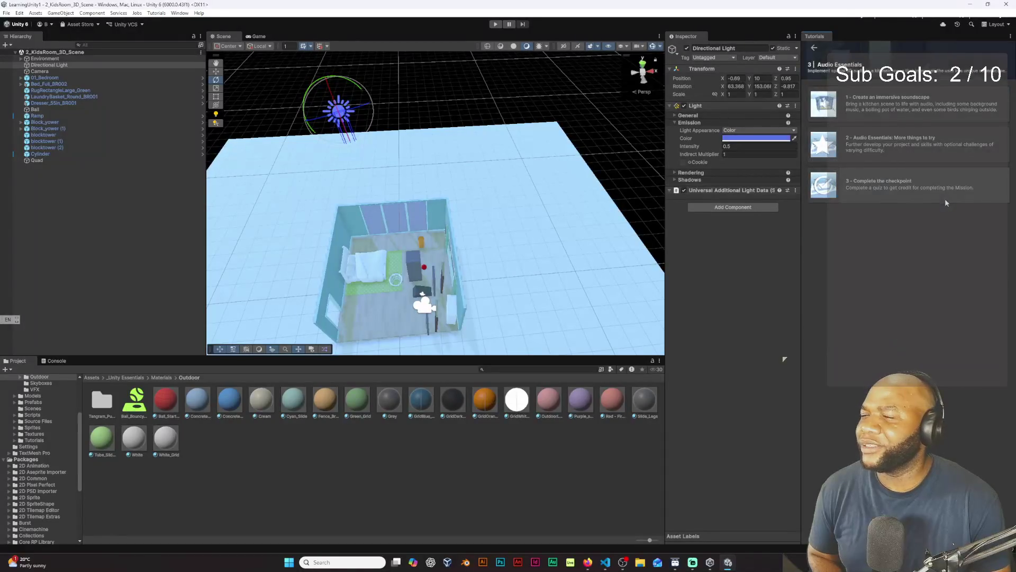
pyautogui.click(890, 109)
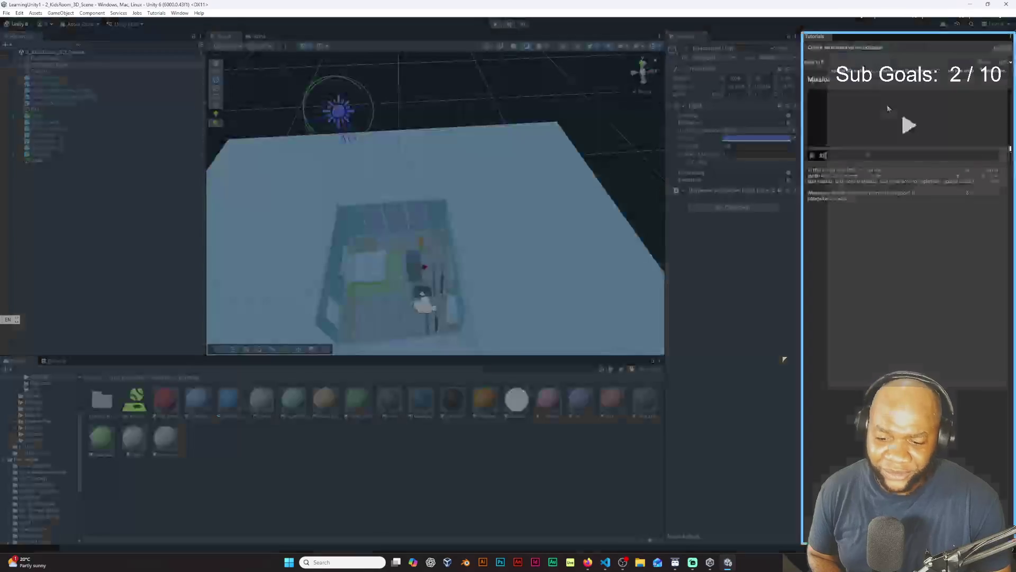
pyautogui.click(1004, 157)
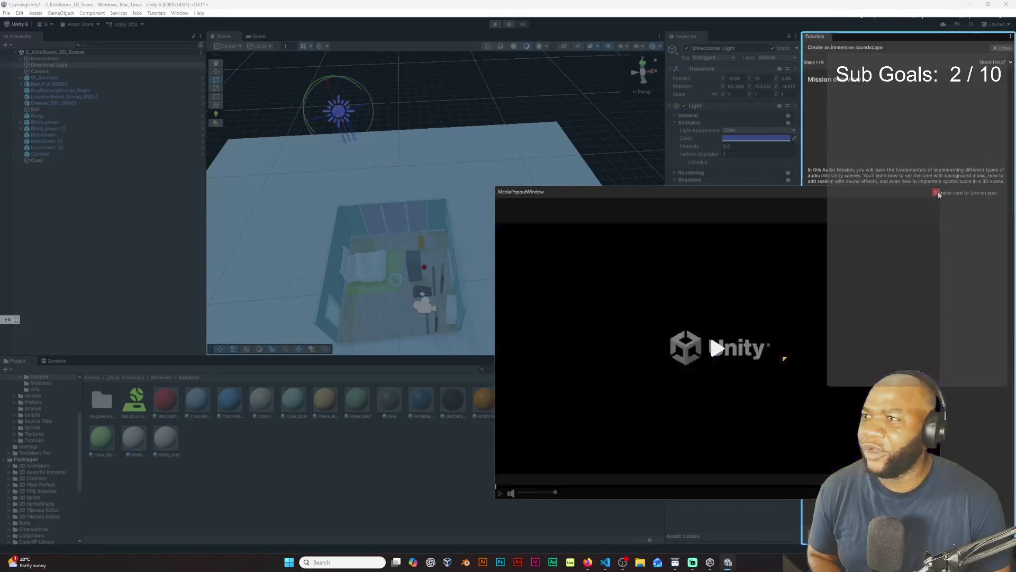
pyautogui.click(941, 132)
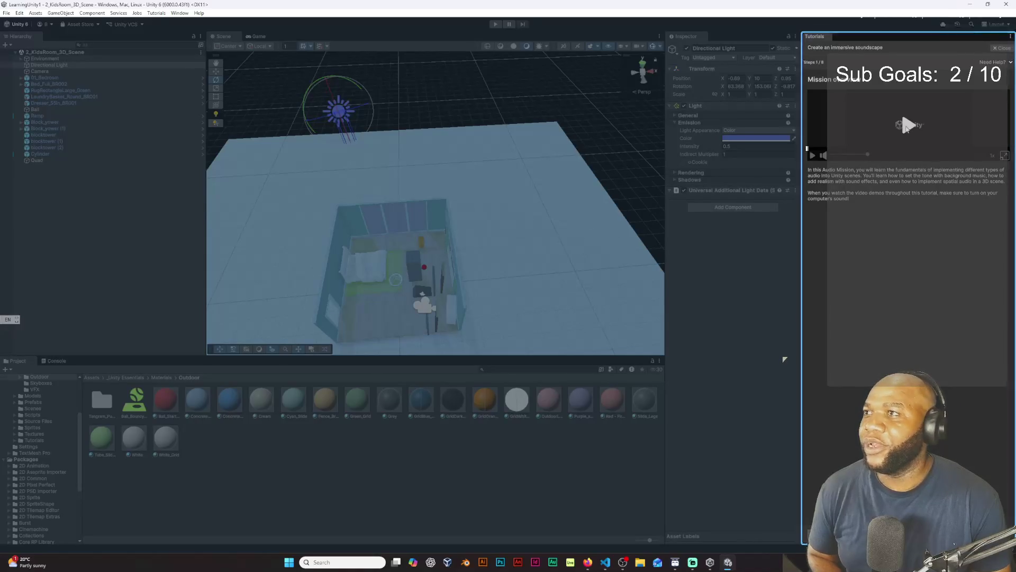
# - Watch the soundscape introduction video in an enlarged pop-out window, then close it
pyautogui.click(905, 127)
pyautogui.click(1004, 158)
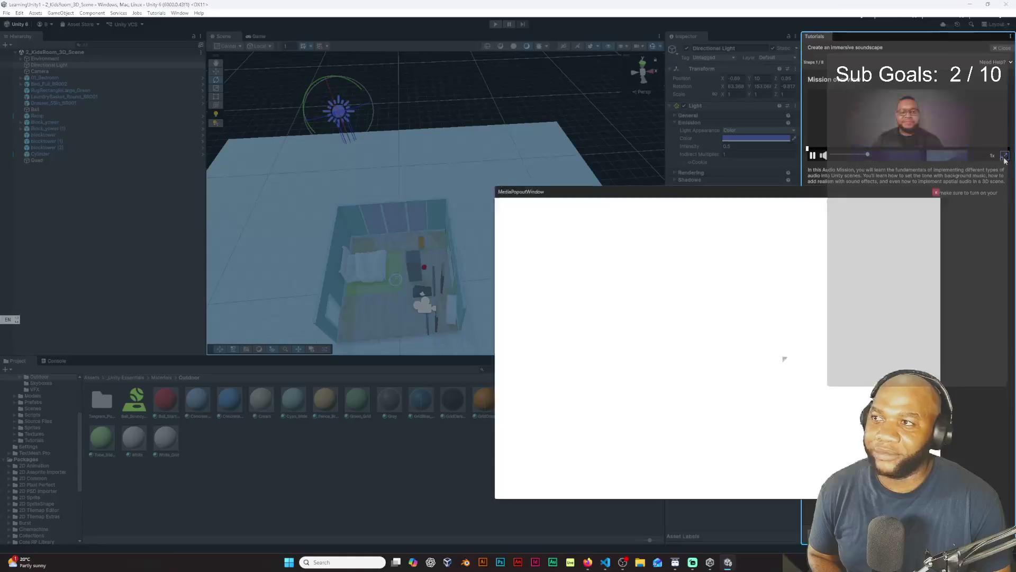
pyautogui.click(717, 354)
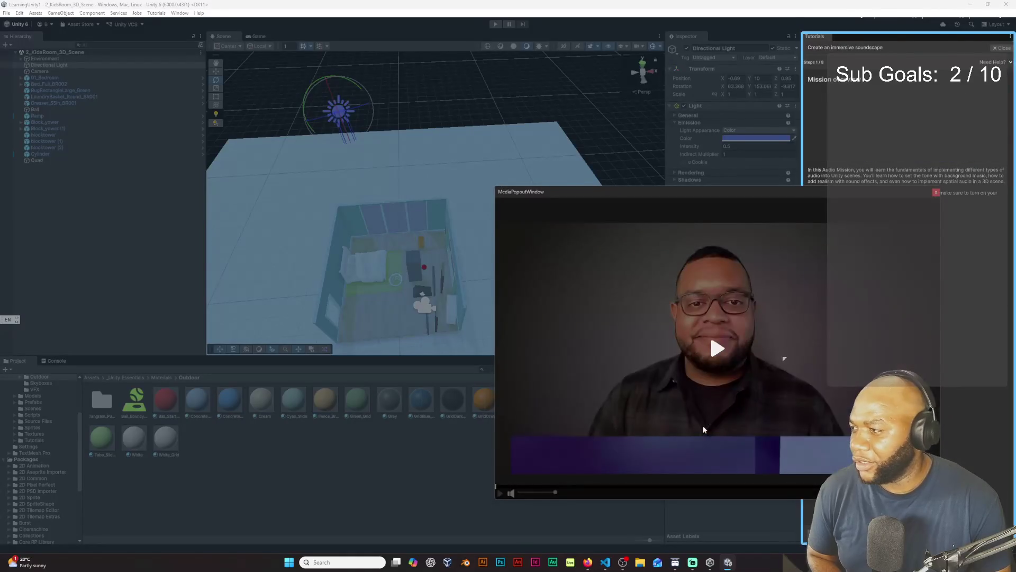
pyautogui.click(726, 346)
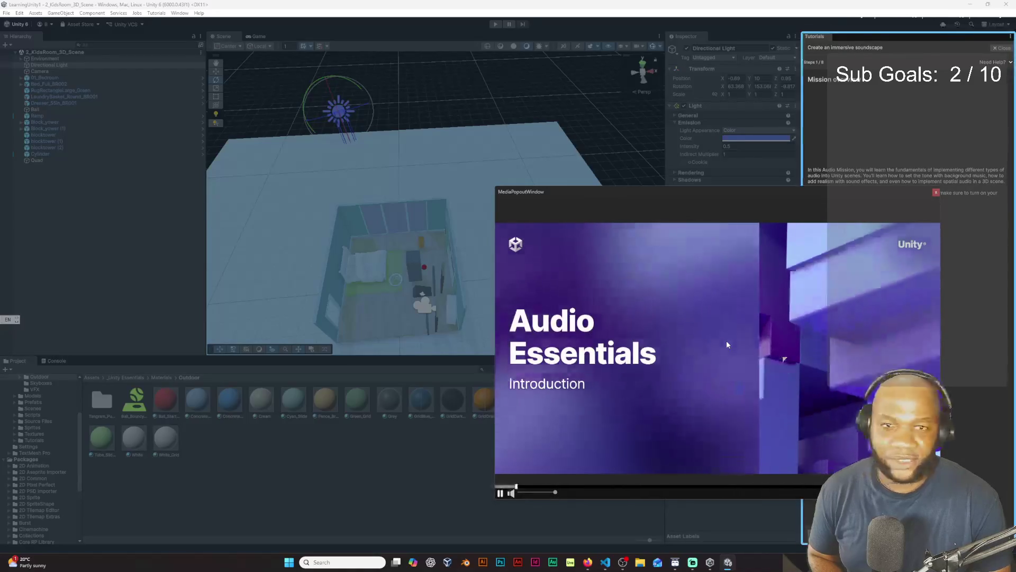
pyautogui.moveTo(773, 193)
pyautogui.mouseDown()
pyautogui.moveTo(478, 142)
pyautogui.moveTo(502, 127)
pyautogui.mouseUp()
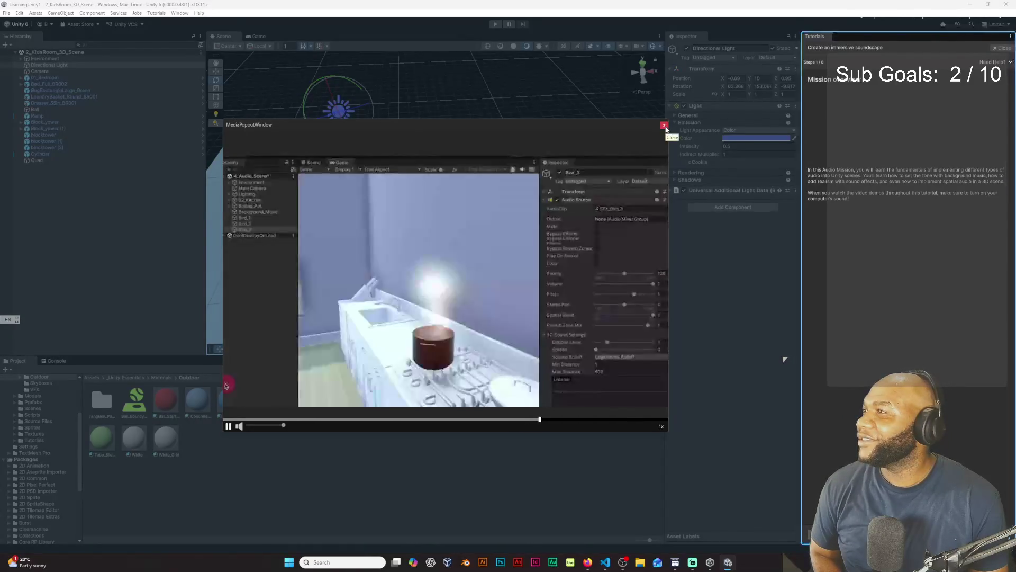
pyautogui.click(664, 126)
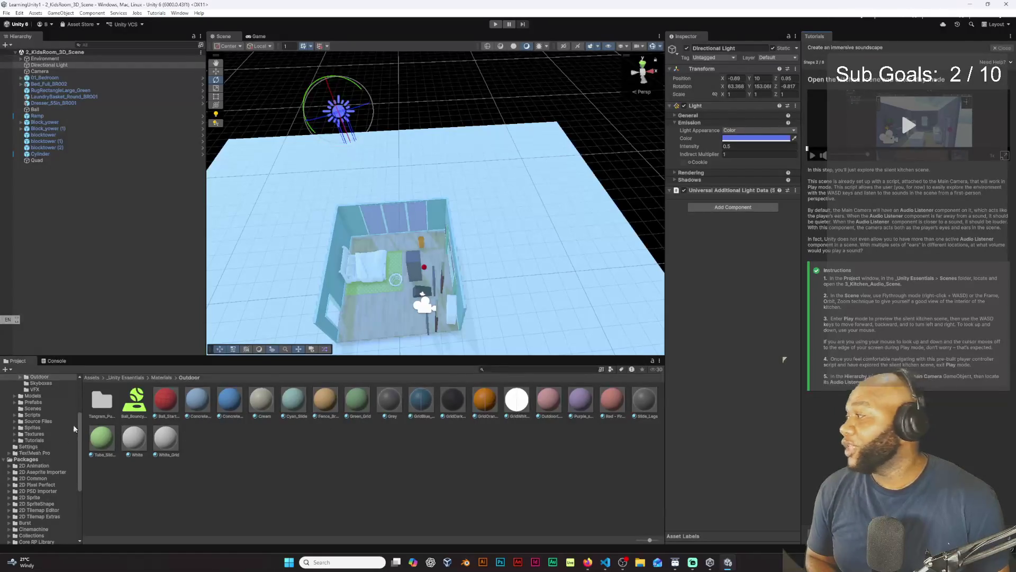
# - Locate the kitchen scene in the Project's Scenes folder, then bring up the Unity Learn Pathways page
pyautogui.scroll(-1, 82, 441)
pyautogui.scroll(5, 83, 440)
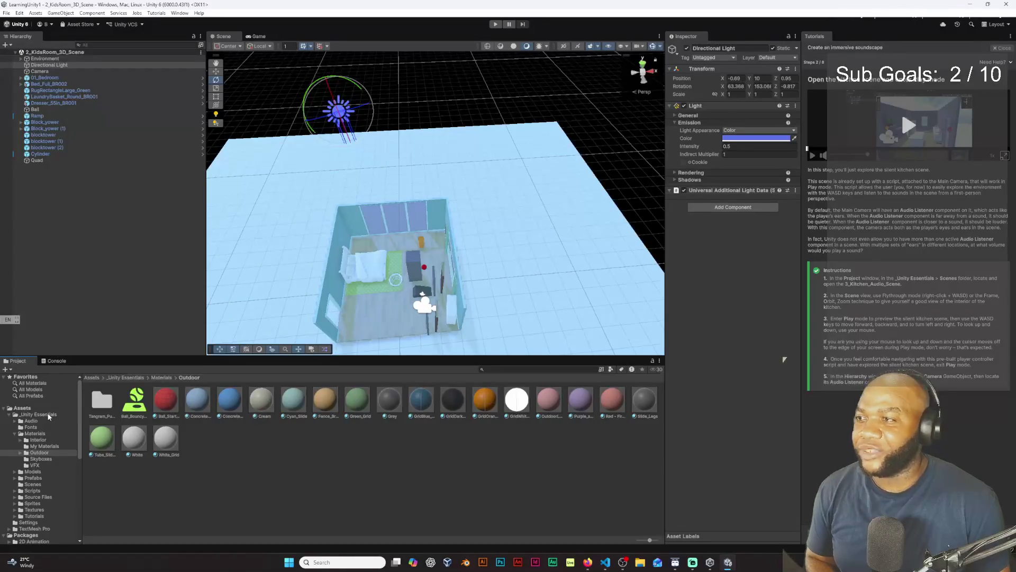
pyautogui.click(15, 433)
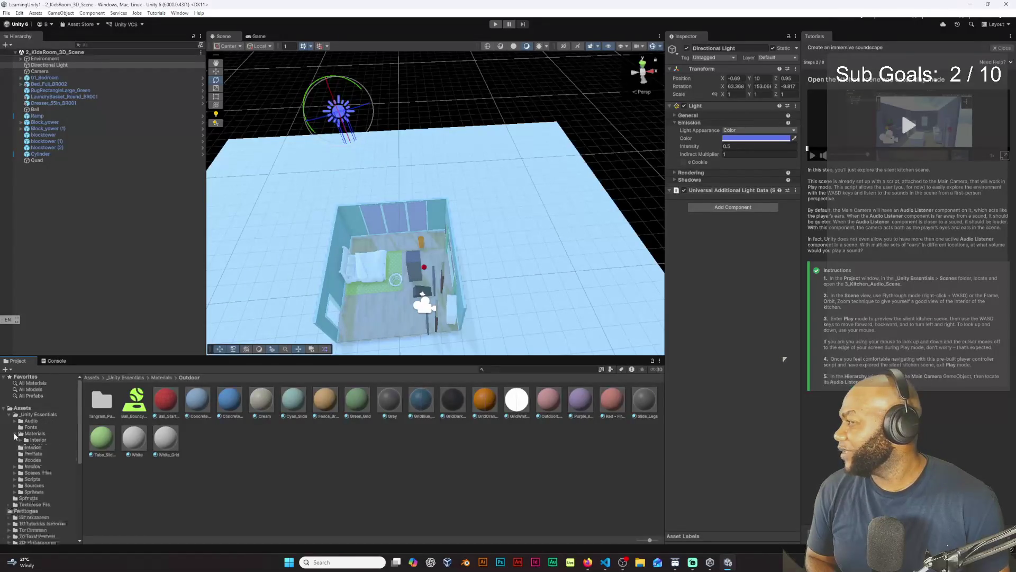
pyautogui.click(25, 453)
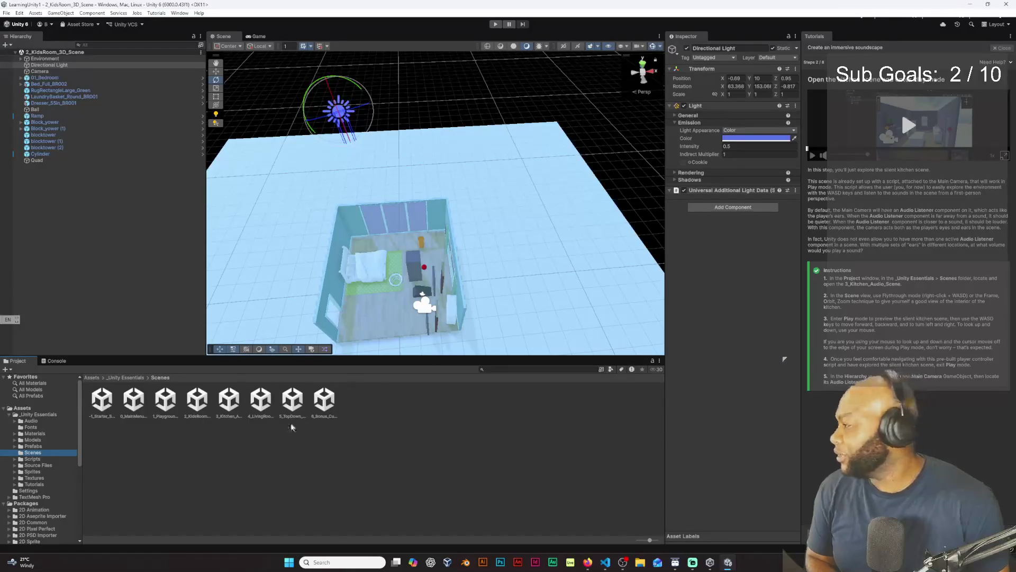
pyautogui.click(229, 400)
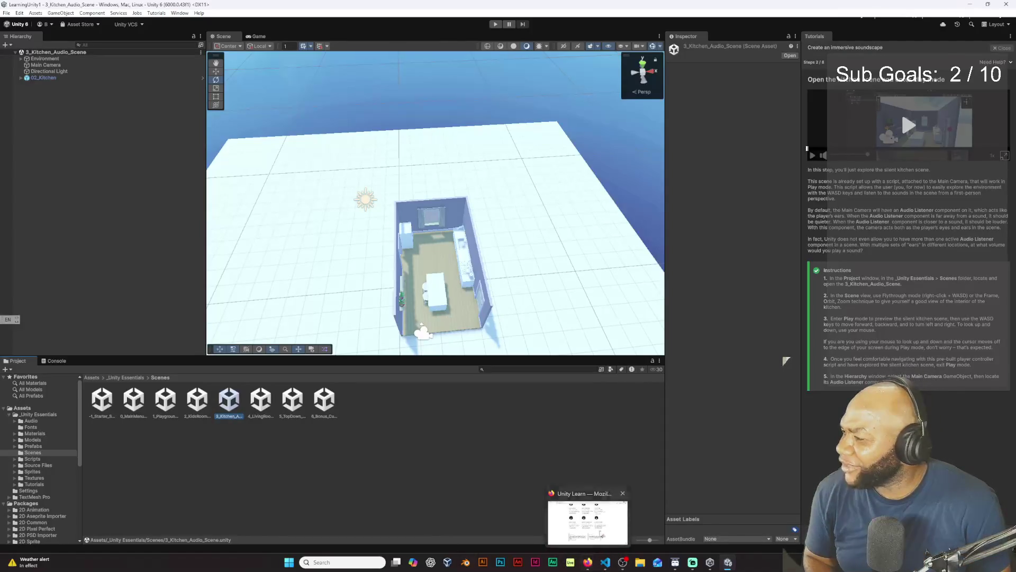
pyautogui.click(590, 564)
pyautogui.scroll(6, 830, 248)
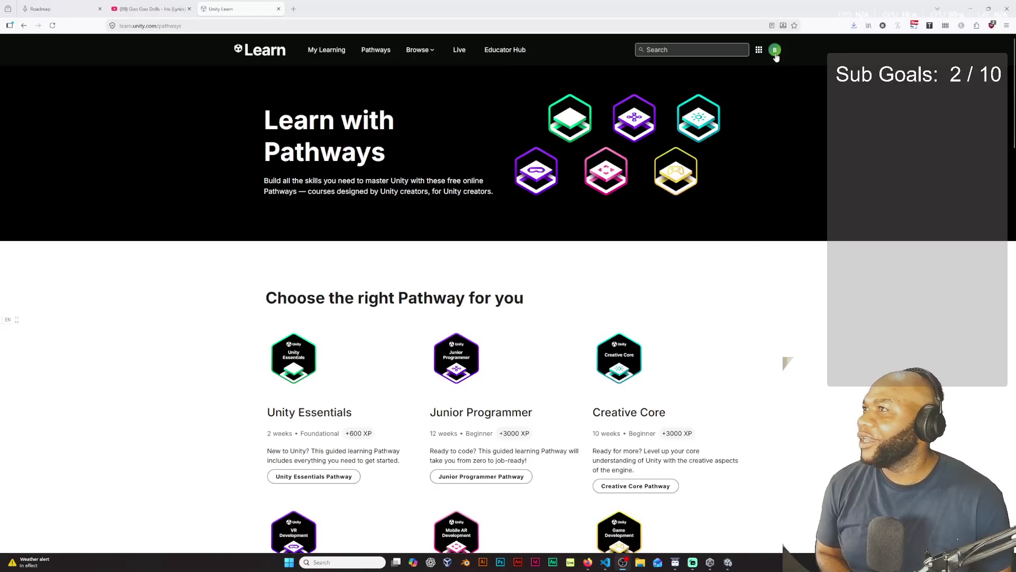
# - Check the account menu, then scroll through the My Learning progress page
pyautogui.click(775, 54)
pyautogui.click(775, 55)
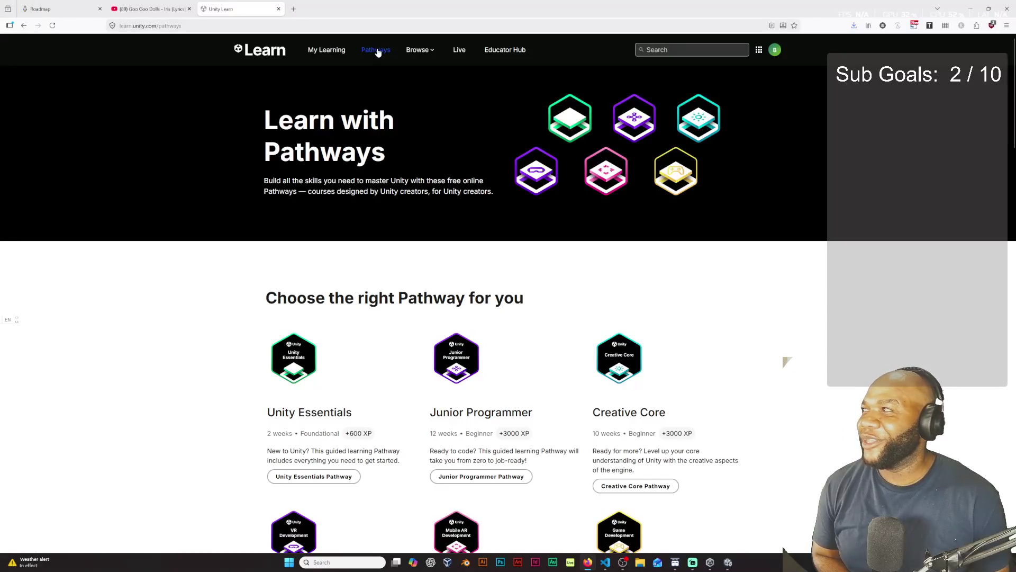
pyautogui.click(318, 56)
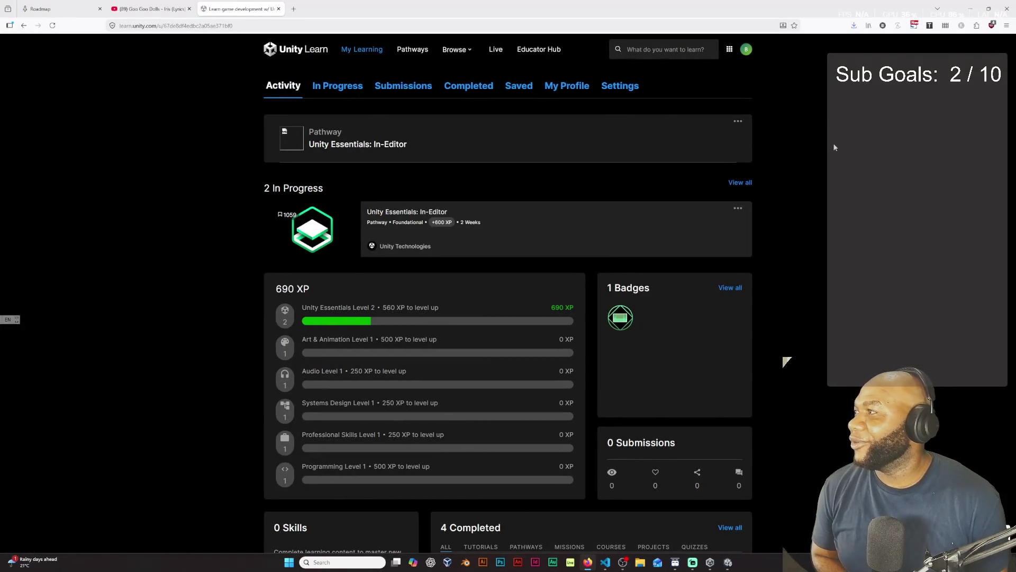
pyautogui.scroll(-3, 819, 184)
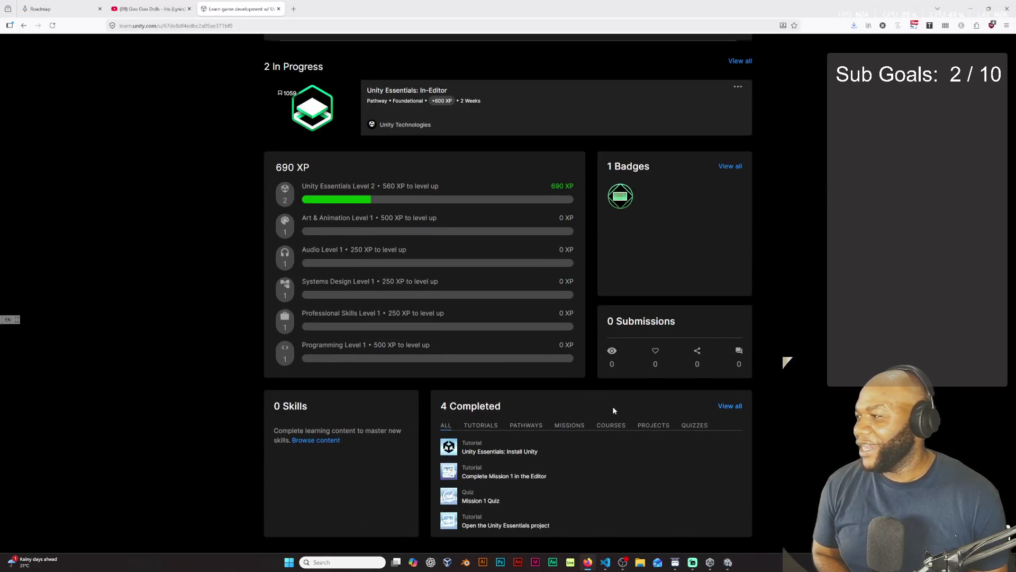
pyautogui.scroll(-3, 613, 409)
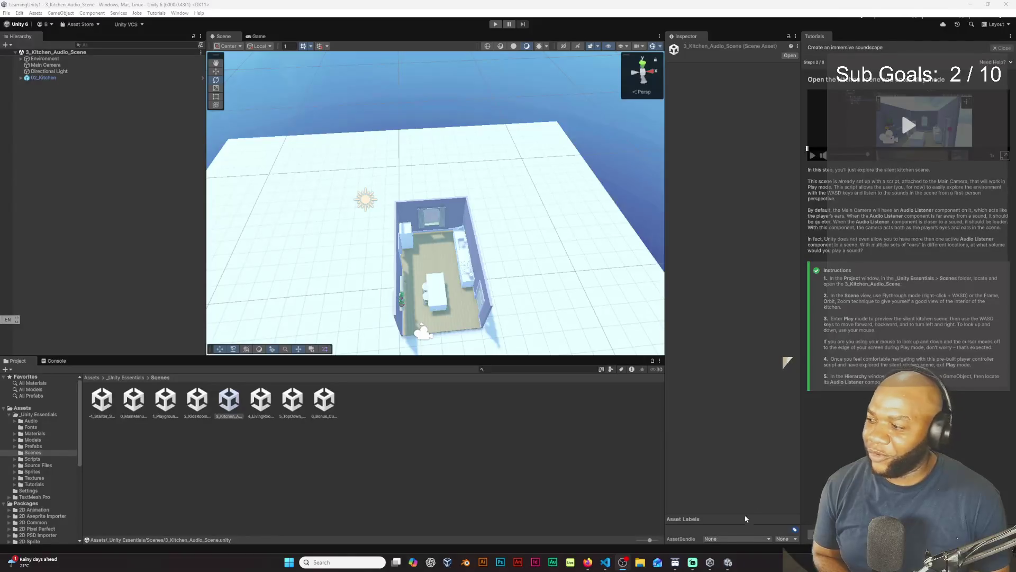
pyautogui.click(714, 562)
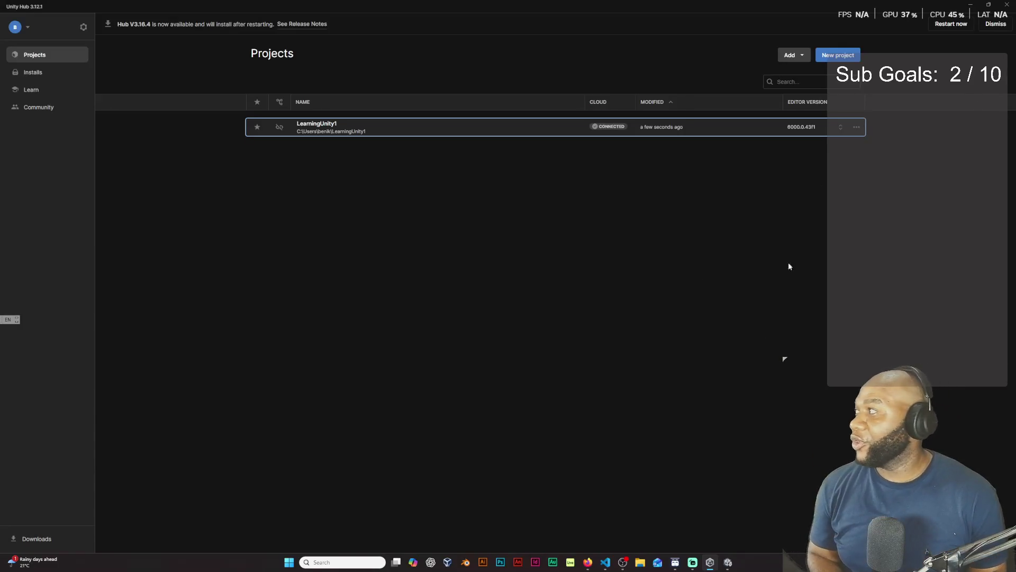
pyautogui.click(724, 565)
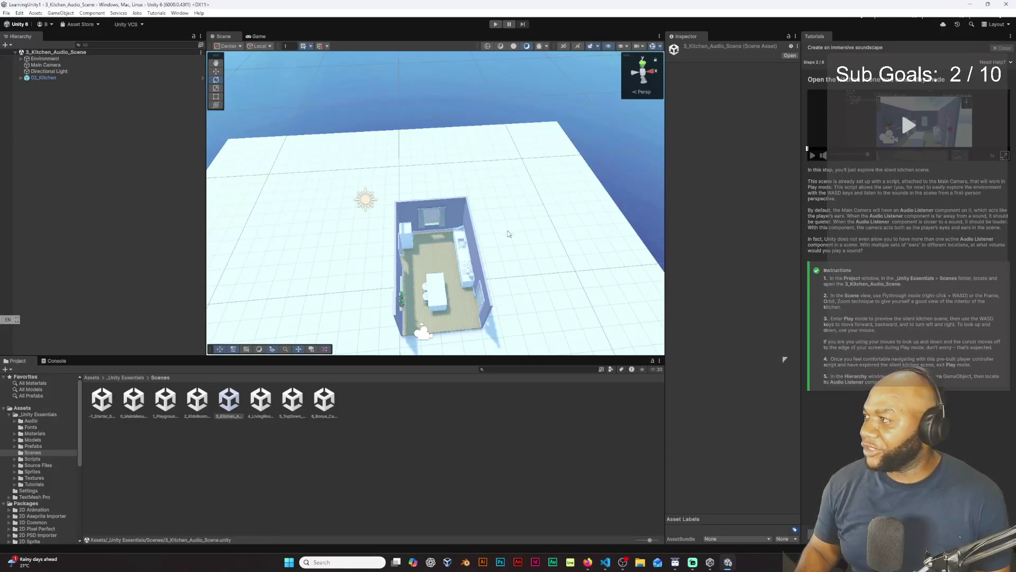
# - Make the Scene view taller, narrow the tutorial panel, and orbit and pan for a closer kitchen view
pyautogui.moveTo(508, 233); pyautogui.dragTo(506, 217)
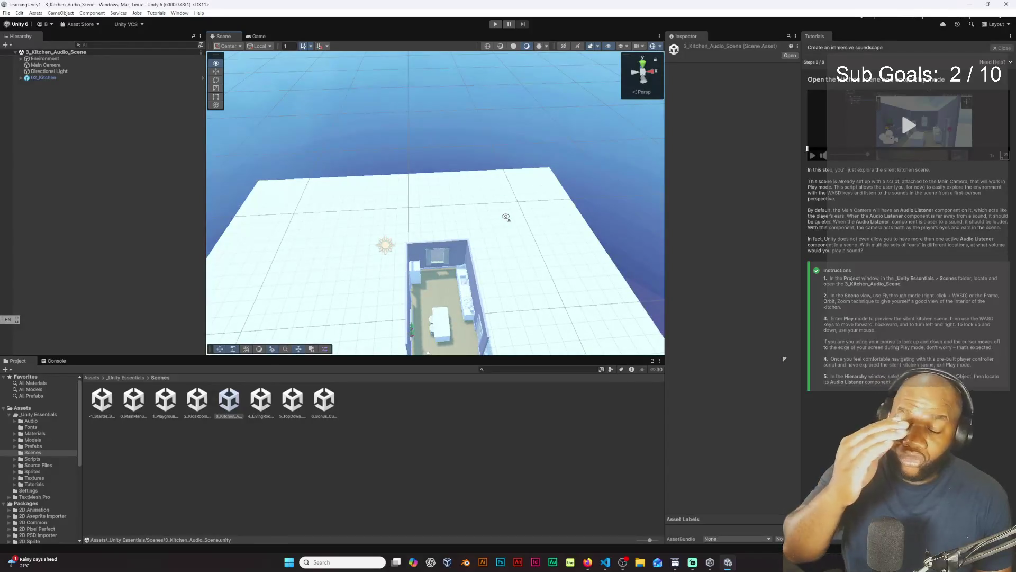
pyautogui.moveTo(506, 217); pyautogui.dragTo(447, 204)
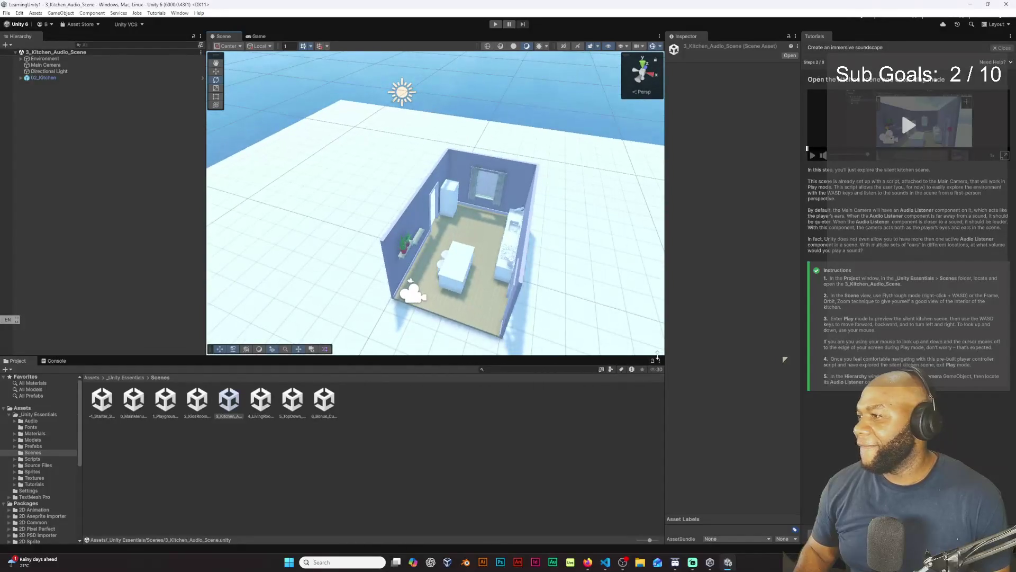
pyautogui.moveTo(658, 354)
pyautogui.mouseDown()
pyautogui.moveTo(659, 405)
pyautogui.moveTo(669, 376)
pyautogui.moveTo(687, 377)
pyautogui.mouseUp()
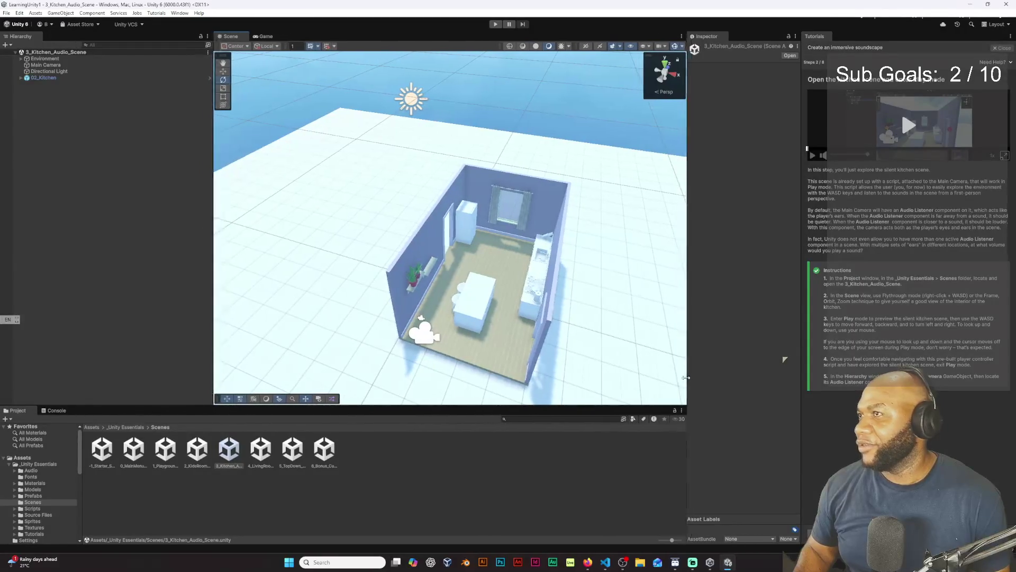
pyautogui.moveTo(814, 322); pyautogui.dragTo(818, 324)
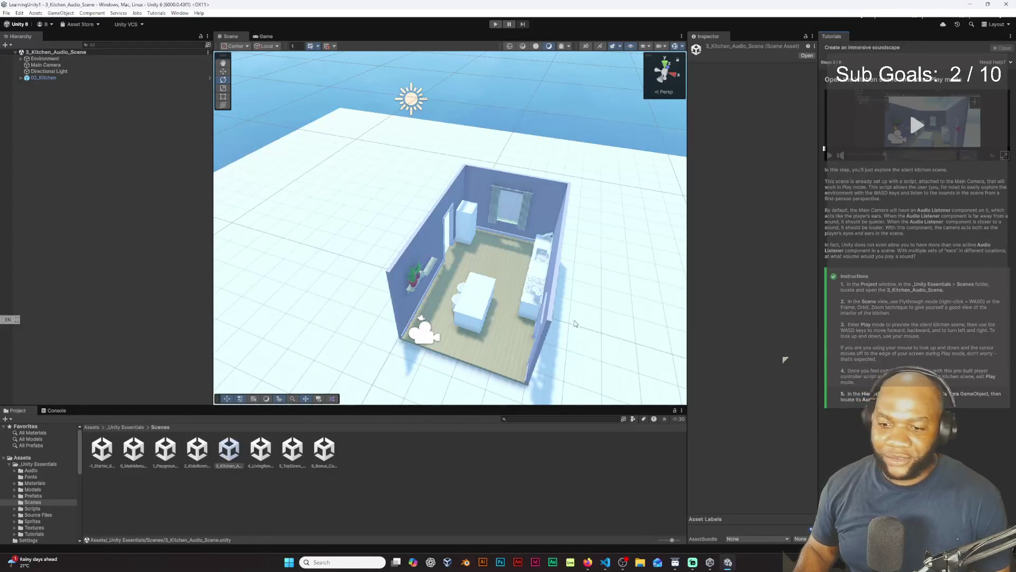
pyautogui.moveTo(576, 323)
pyautogui.mouseDown()
pyautogui.moveTo(611, 332)
pyautogui.moveTo(433, 262)
pyautogui.moveTo(309, 316)
pyautogui.moveTo(371, 292)
pyautogui.mouseUp()
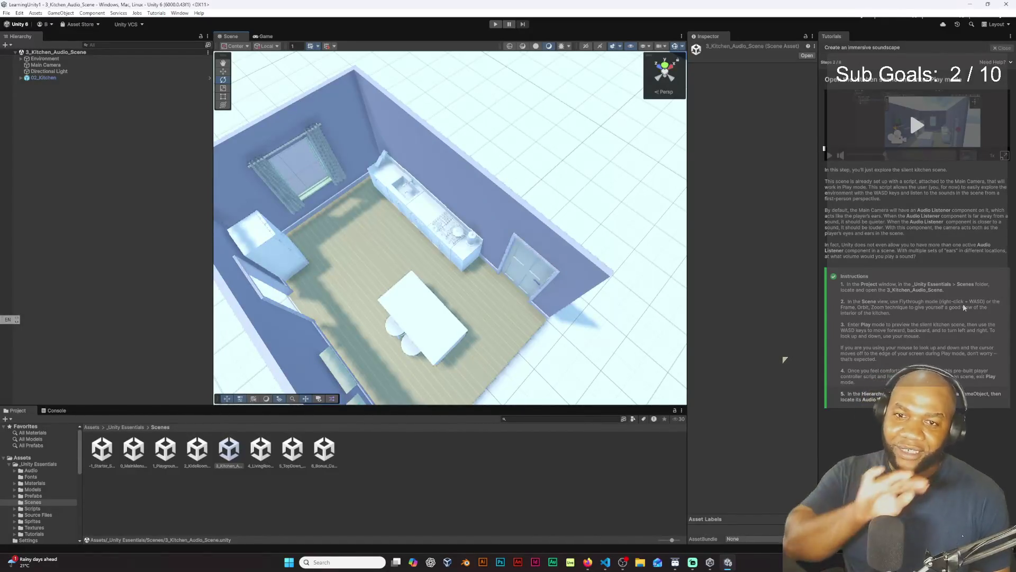
pyautogui.moveTo(547, 240)
pyautogui.mouseDown()
pyautogui.moveTo(542, 249)
pyautogui.moveTo(490, 226)
pyautogui.moveTo(466, 198)
pyautogui.moveTo(415, 200)
pyautogui.moveTo(648, 215)
pyautogui.moveTo(334, 216)
pyautogui.moveTo(136, 150)
pyautogui.moveTo(297, 95)
pyautogui.moveTo(301, 164)
pyautogui.moveTo(284, 164)
pyautogui.mouseUp()
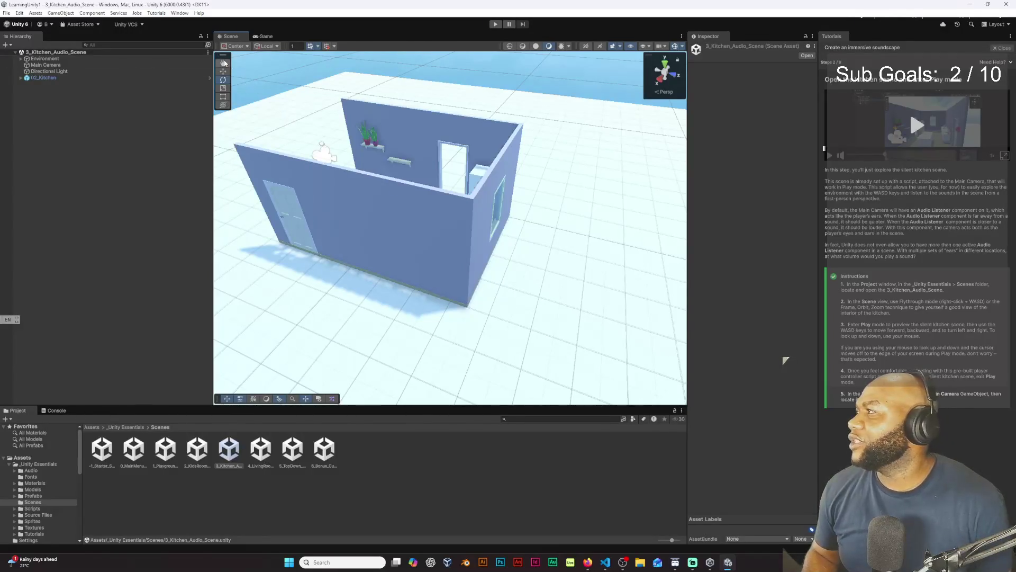
pyautogui.moveTo(300, 138)
pyautogui.mouseDown()
pyautogui.moveTo(444, 209)
pyautogui.moveTo(501, 283)
pyautogui.mouseUp()
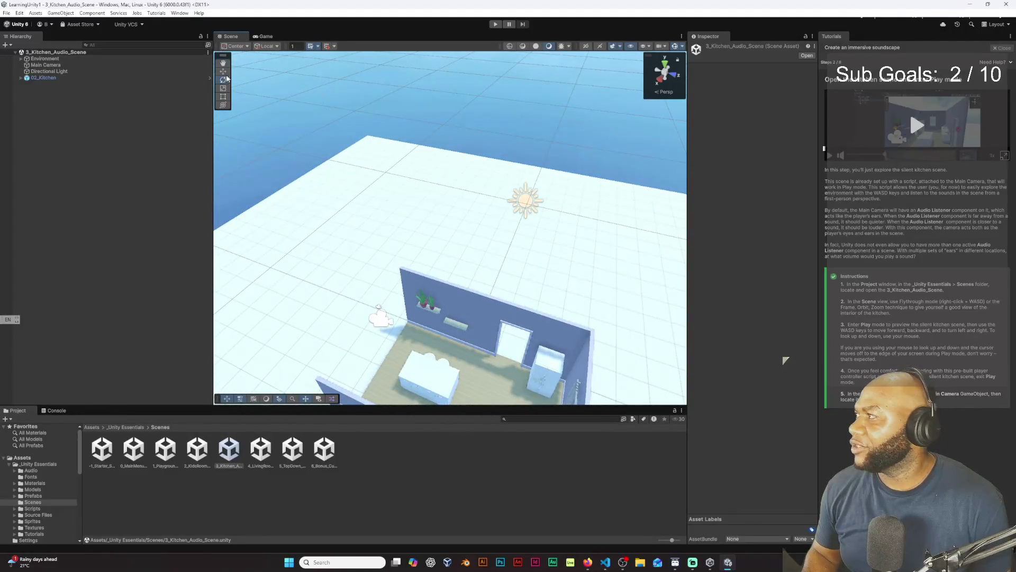
# - Frame 02_Kitchen with F, zoom out, and enter Play mode
pyautogui.click(493, 316)
pyautogui.press('f')
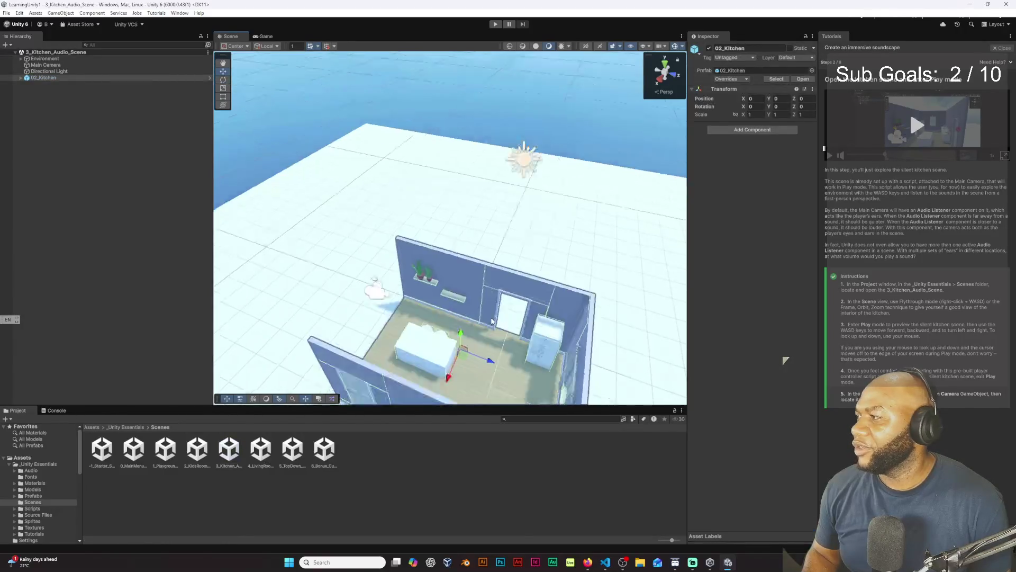
pyautogui.scroll(-5, 482, 256)
pyautogui.scroll(6, 482, 254)
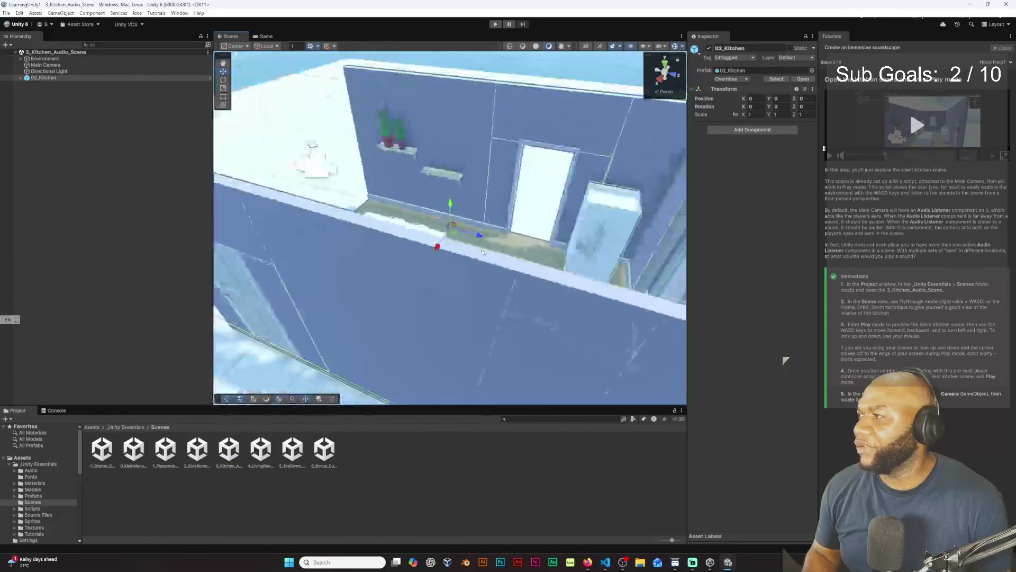
pyautogui.scroll(-5, 482, 252)
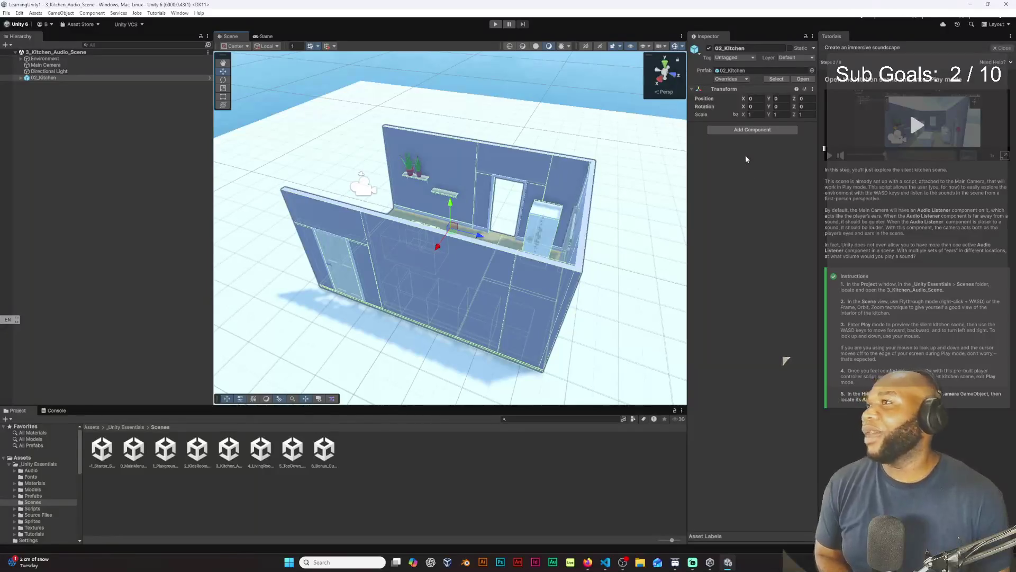
pyautogui.click(496, 24)
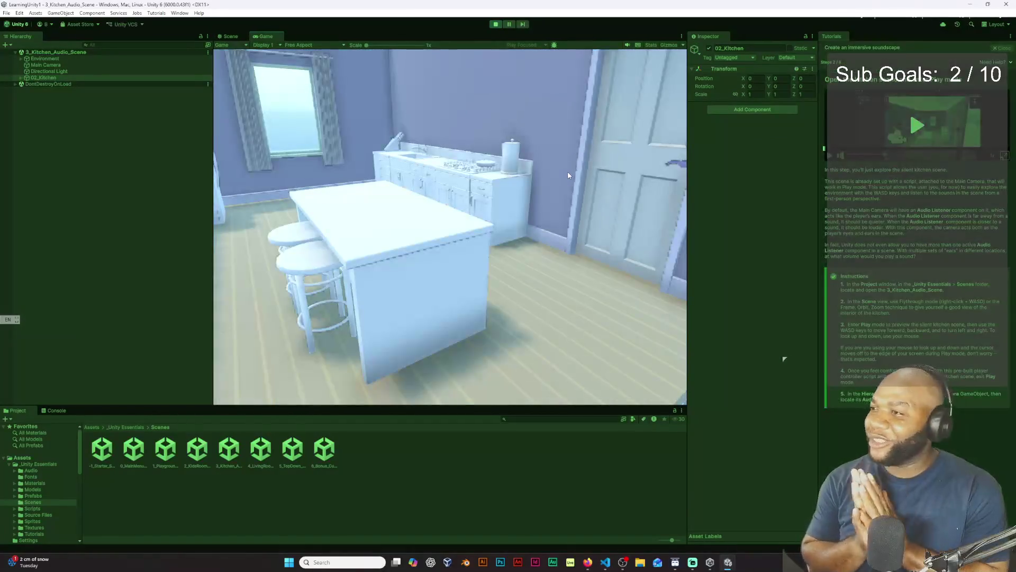
# - Walk toward and back from the island counter, turning toward the shelves, fridge and window
pyautogui.moveTo(451, 212)
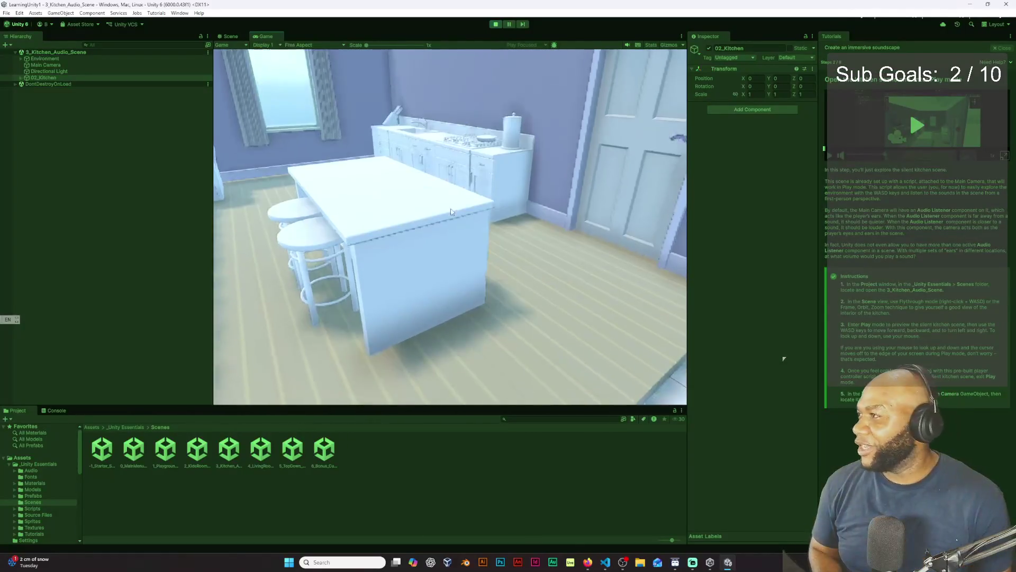
pyautogui.moveTo(457, 140)
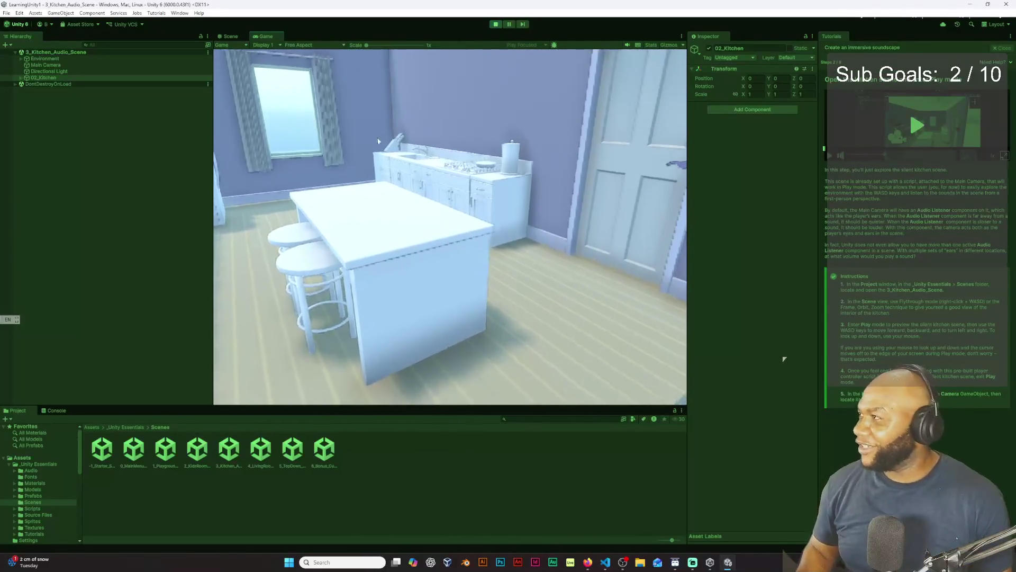
pyautogui.moveTo(366, 144)
pyautogui.press('w')
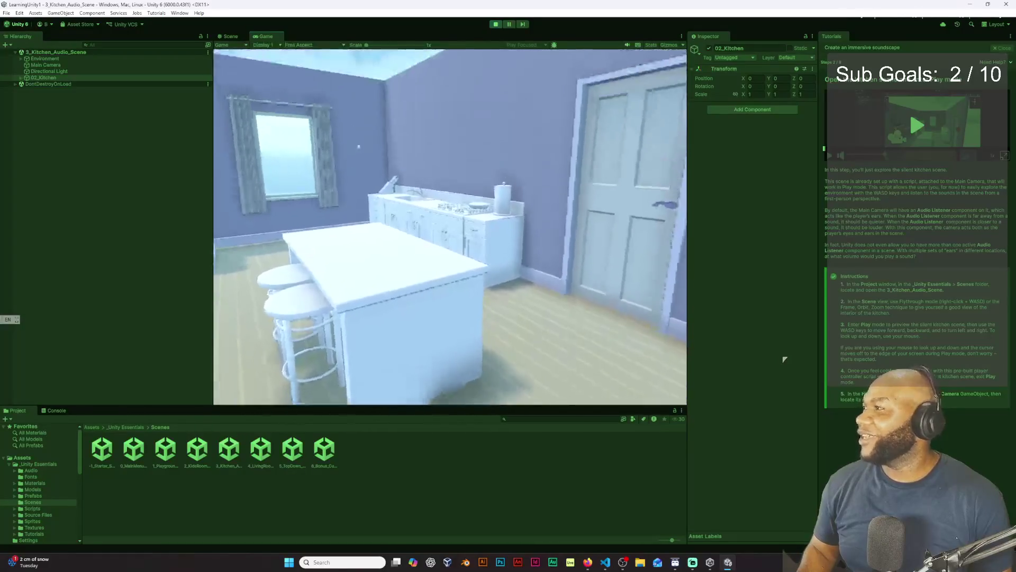
pyautogui.press('s')
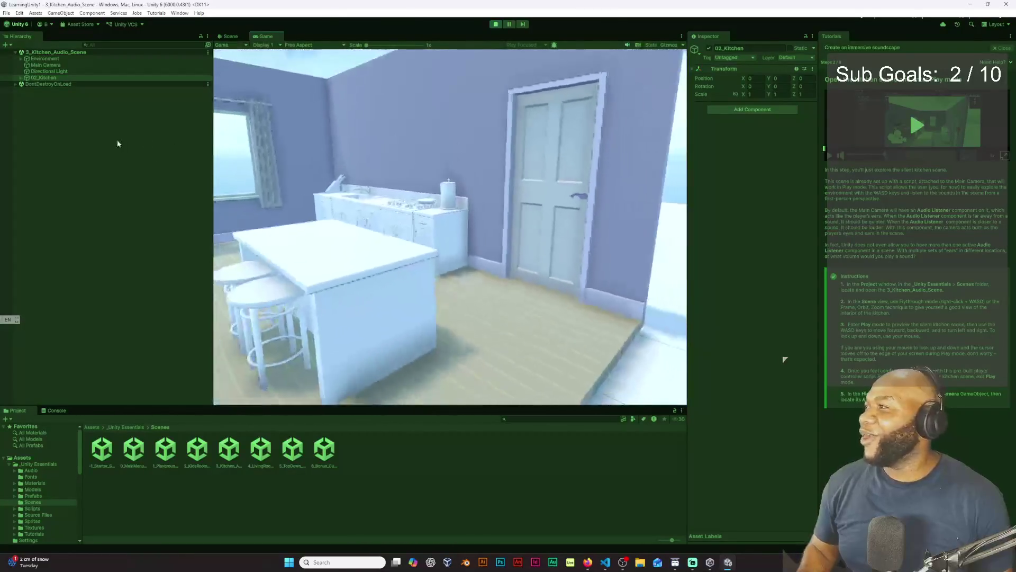
pyautogui.moveTo(267, 154)
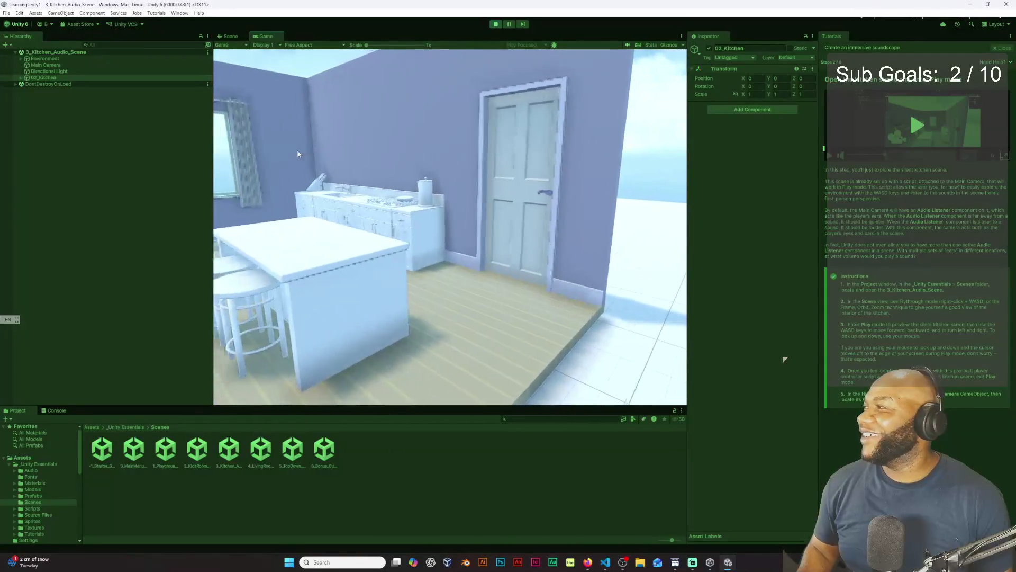
pyautogui.press('s')
pyautogui.moveTo(234, 147)
pyautogui.moveTo(202, 147)
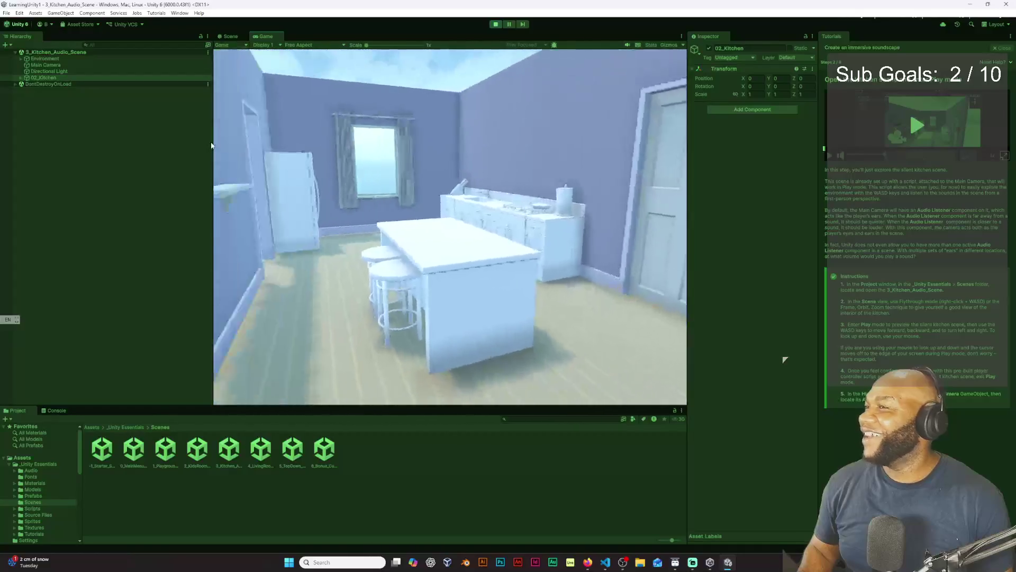
pyautogui.press('w')
pyautogui.press('w')
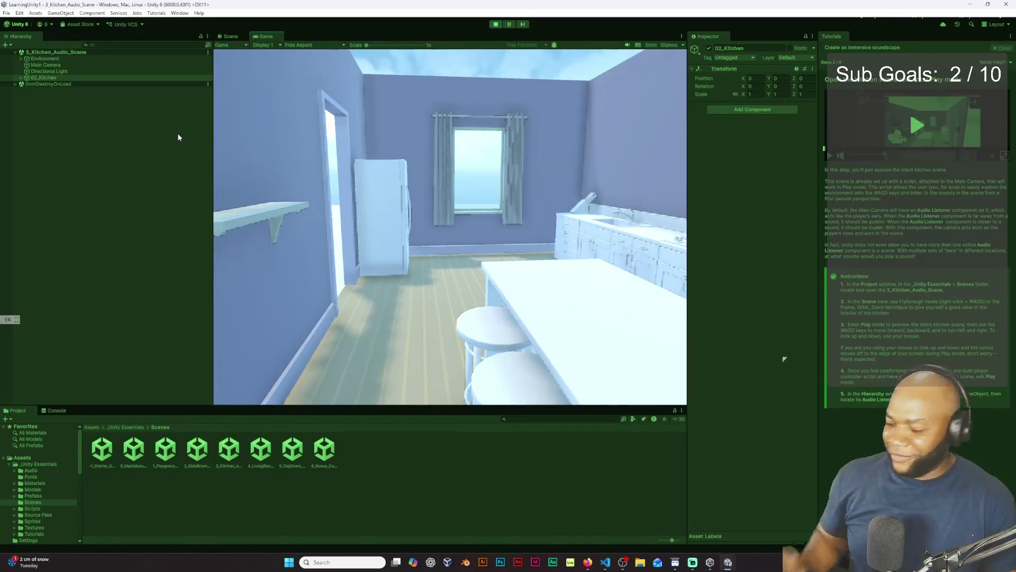
pyautogui.press('w')
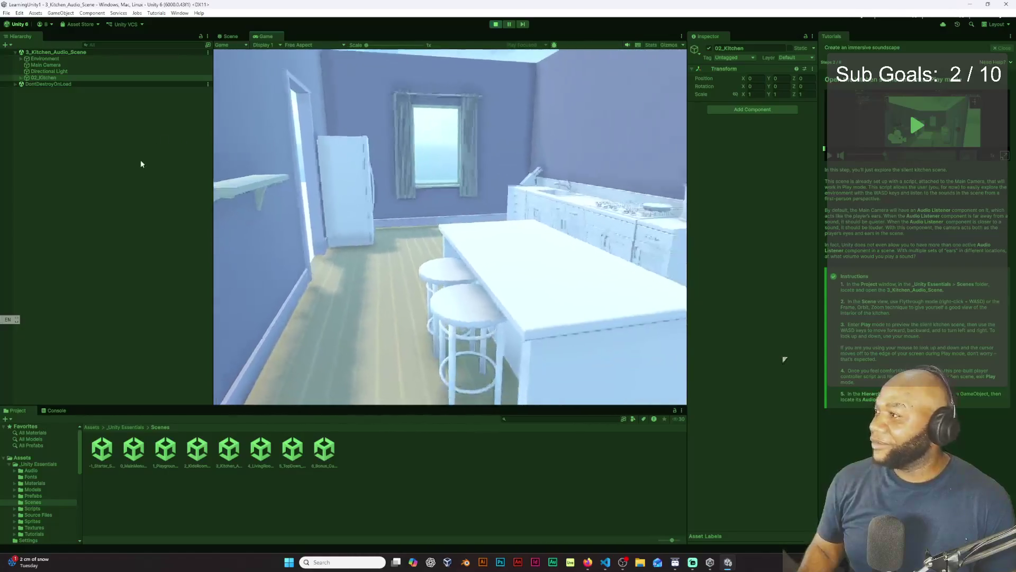
pyautogui.press('s')
pyautogui.press('w')
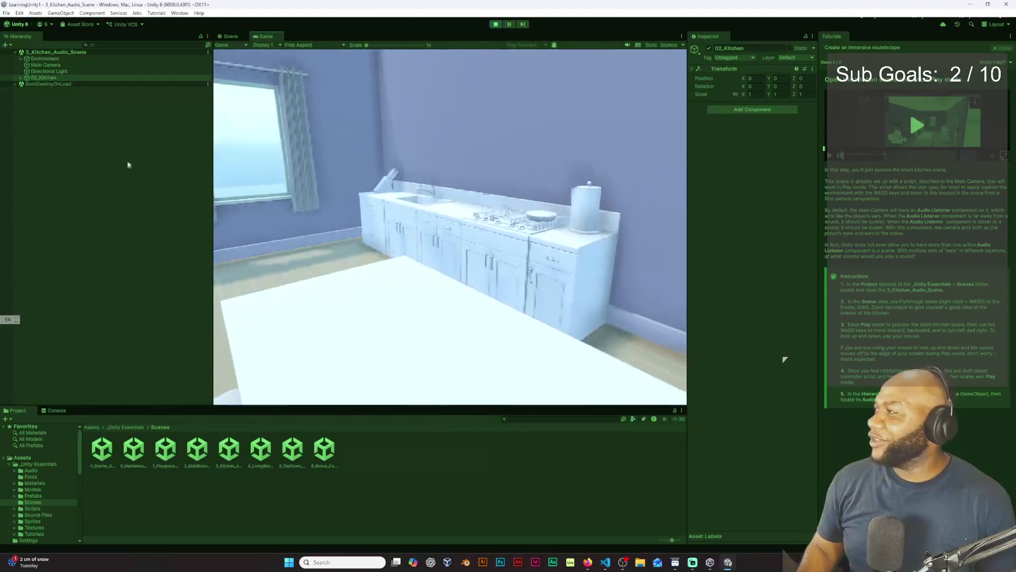
# - Turn between the doorway shelf, fridge, window, sink and stove counter while moving around
pyautogui.press('a')
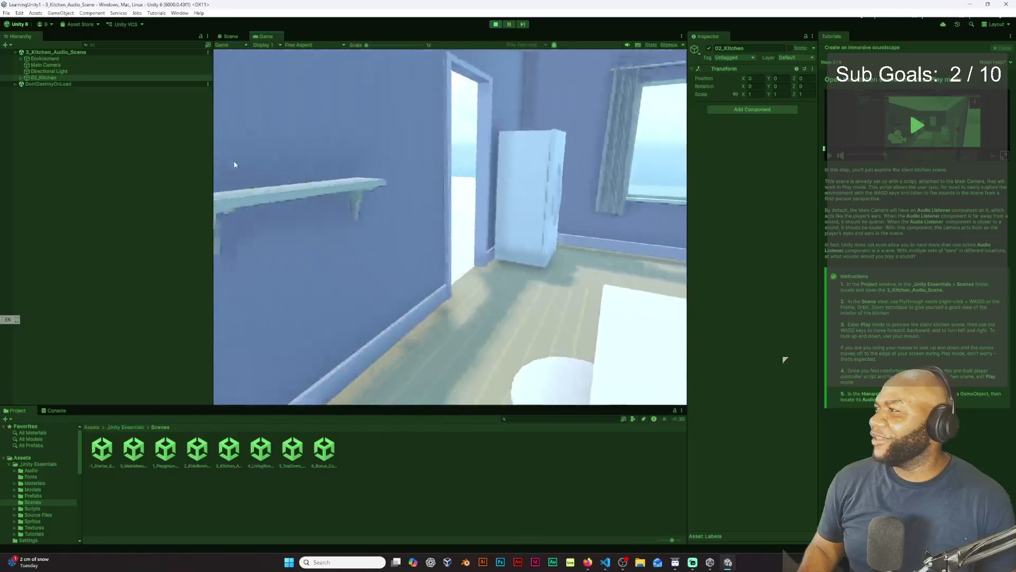
pyautogui.press('d')
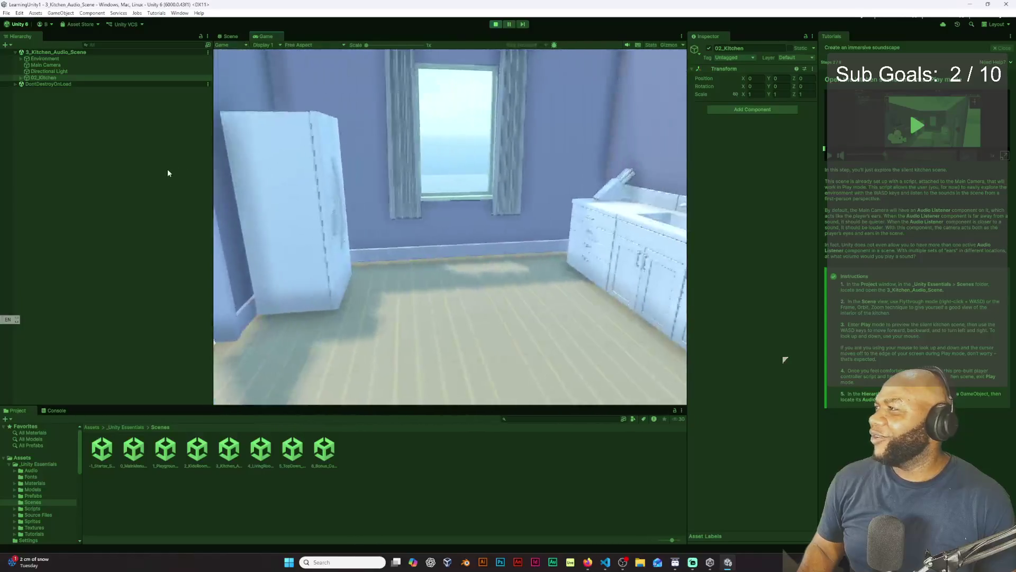
pyautogui.press('a')
pyautogui.press('a')
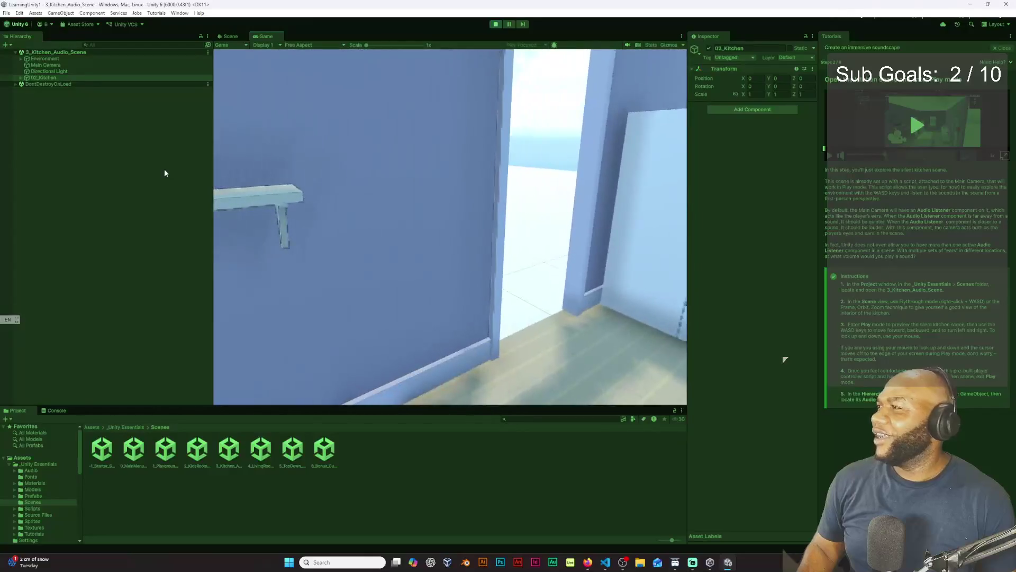
pyautogui.press('s')
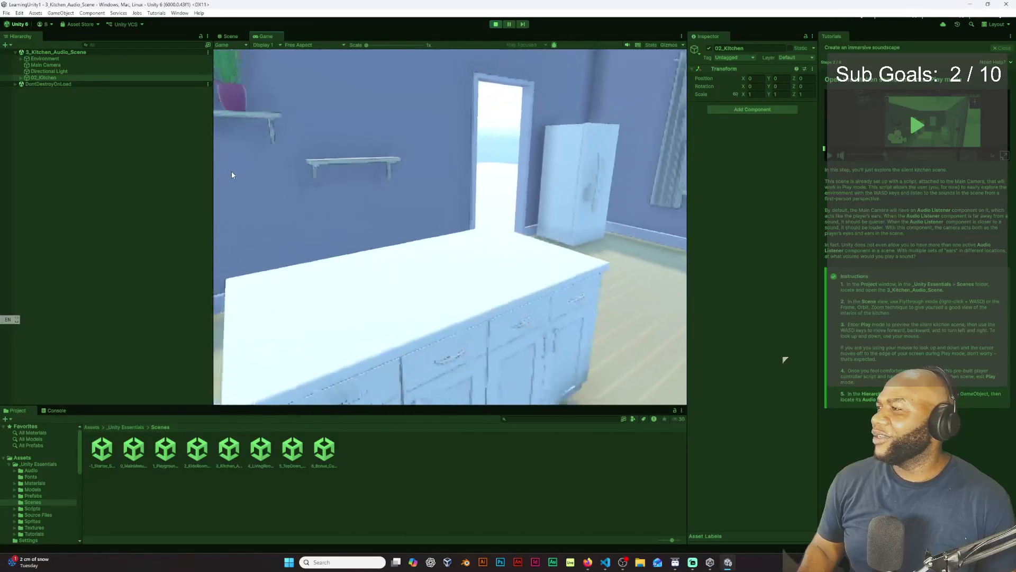
pyautogui.press('w')
pyautogui.press('d')
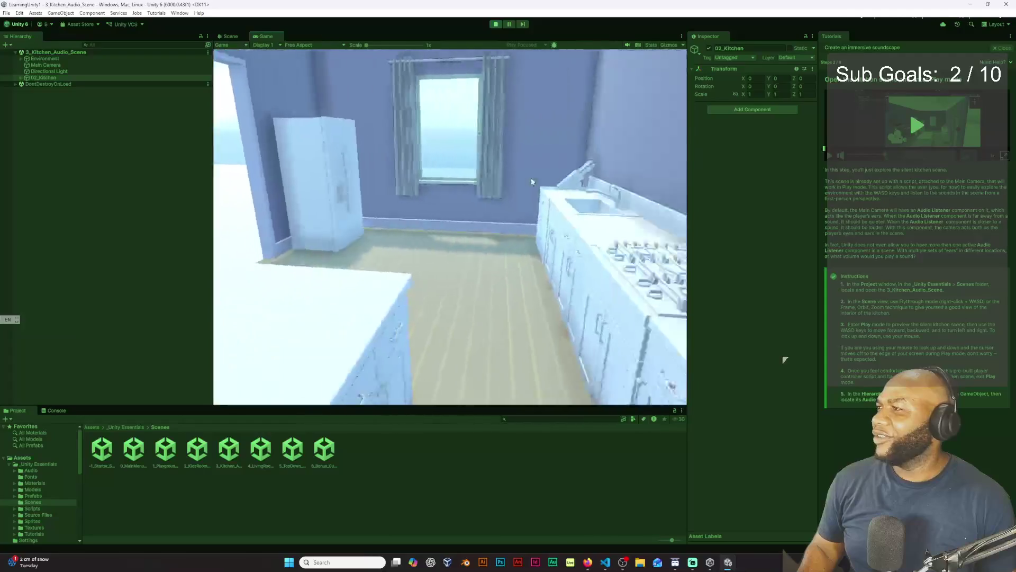
pyautogui.press('a')
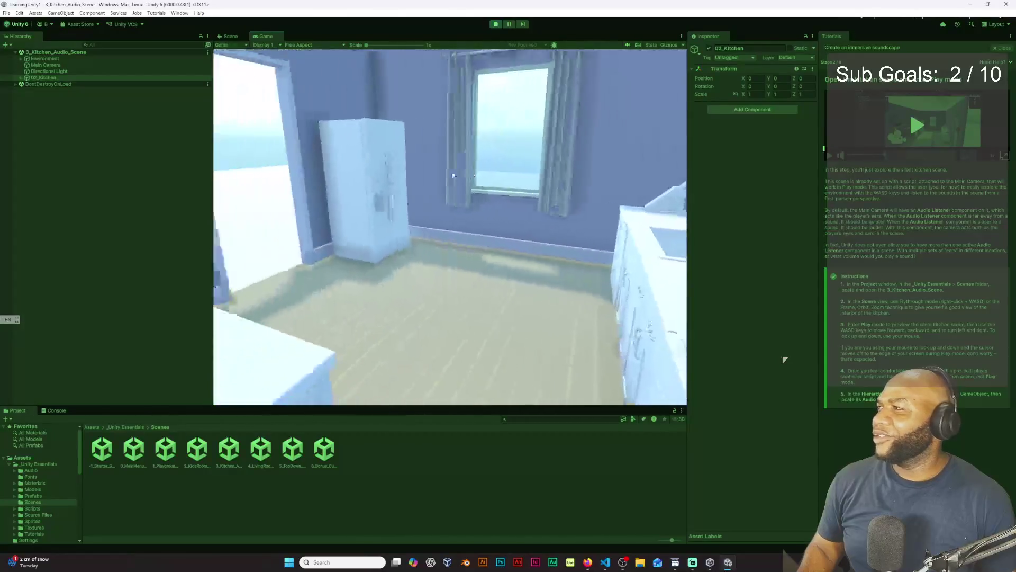
pyautogui.press('s')
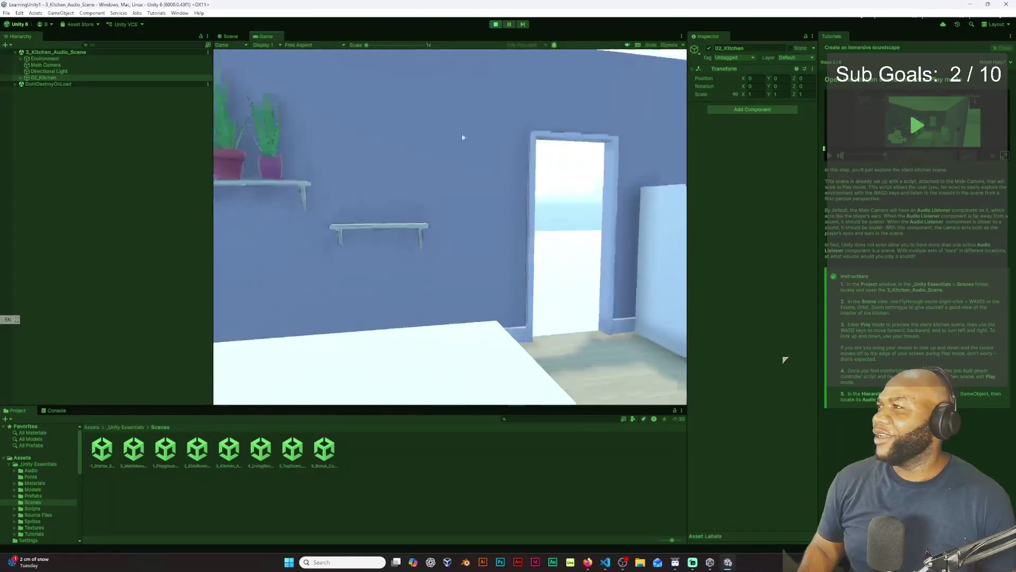
pyautogui.press('d')
pyautogui.press('w')
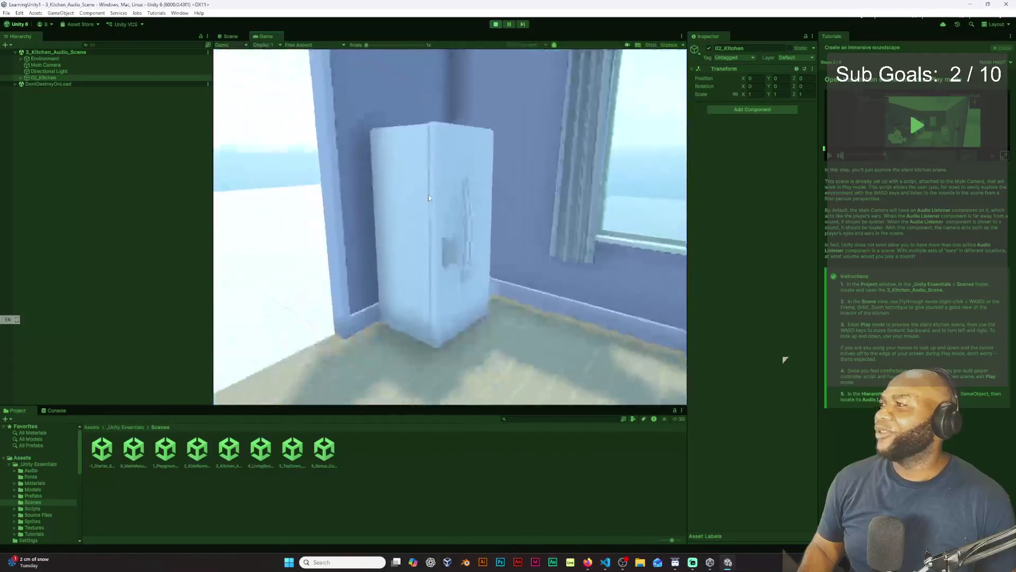
pyautogui.press('d')
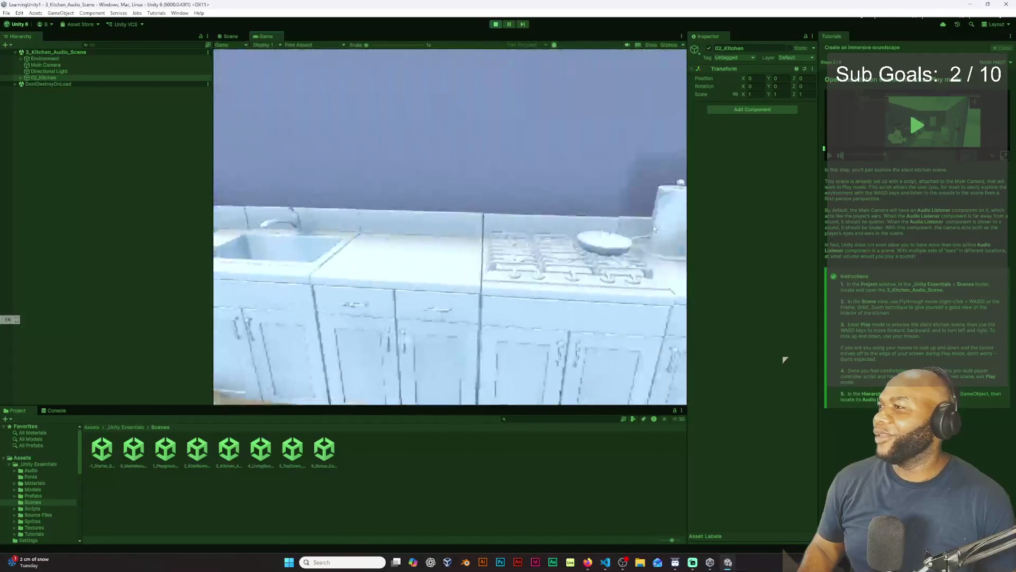
pyautogui.press('a')
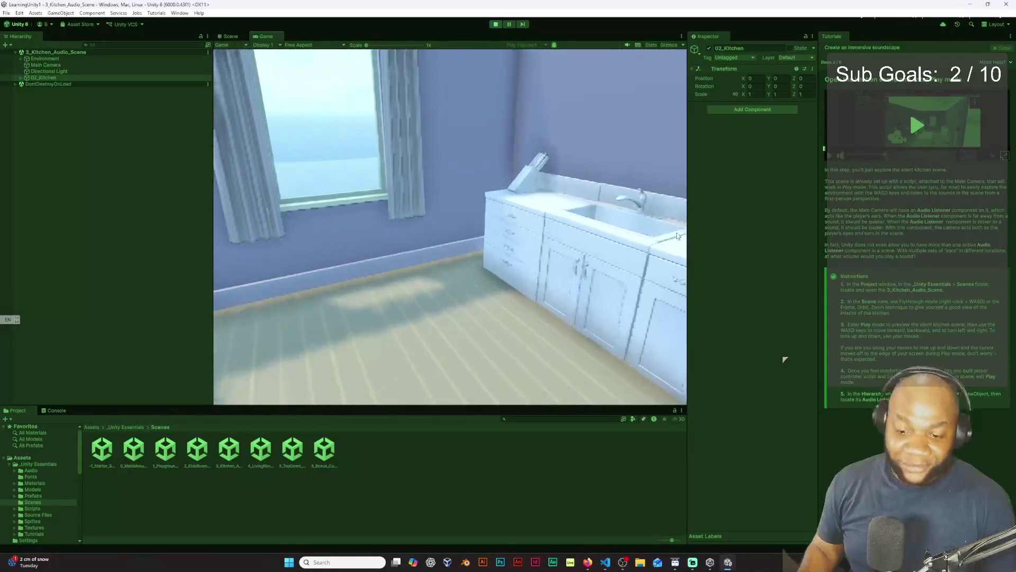
pyautogui.moveTo(652, 233)
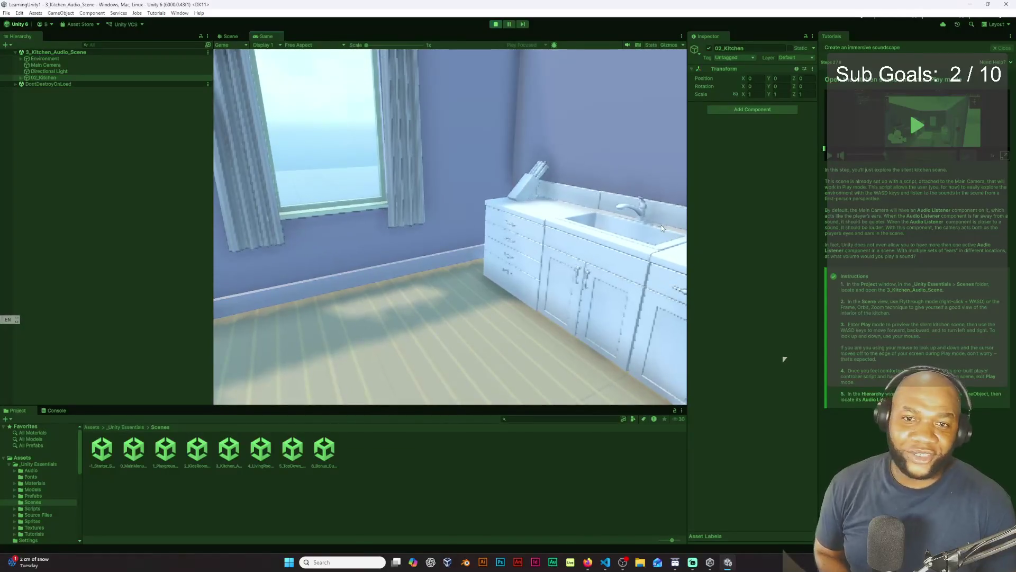
# - Exit Play mode and return to the Scene view of the kitchen room
pyautogui.click(495, 26)
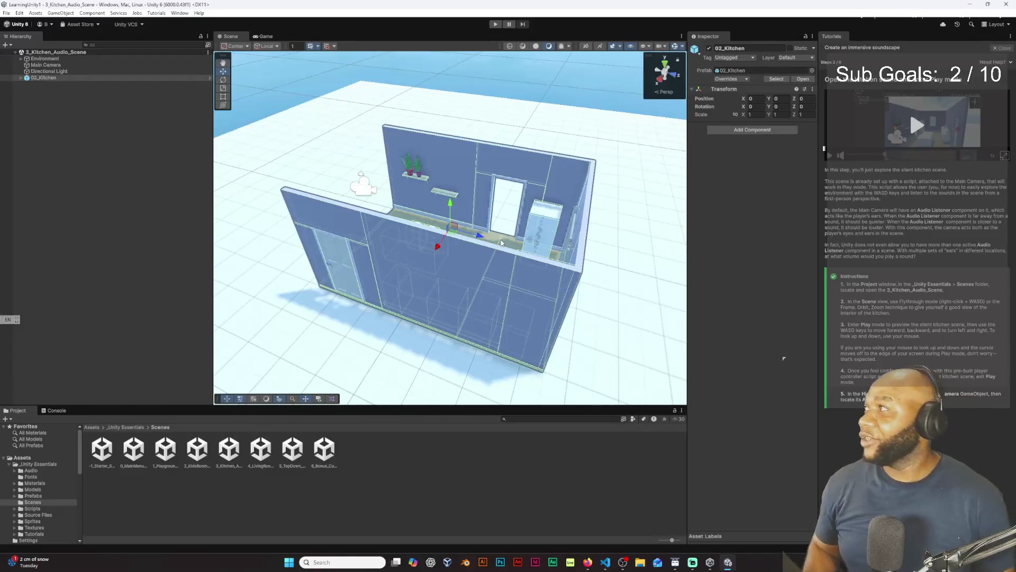
pyautogui.click(261, 36)
pyautogui.click(236, 36)
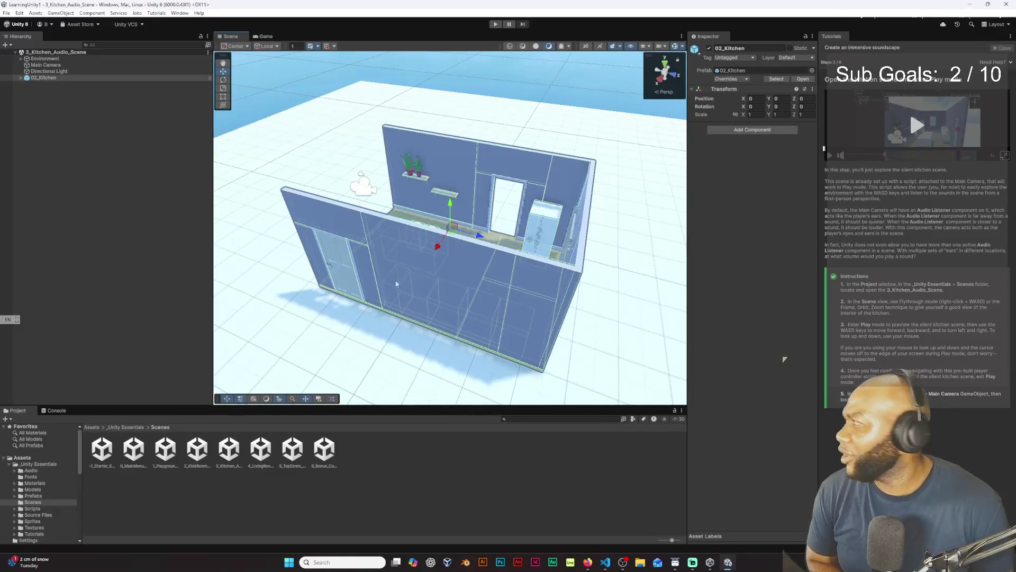
# - Inspect the Main Camera's Audio Listener, then watch the tutorial demo video in a popout window
pyautogui.click(60, 66)
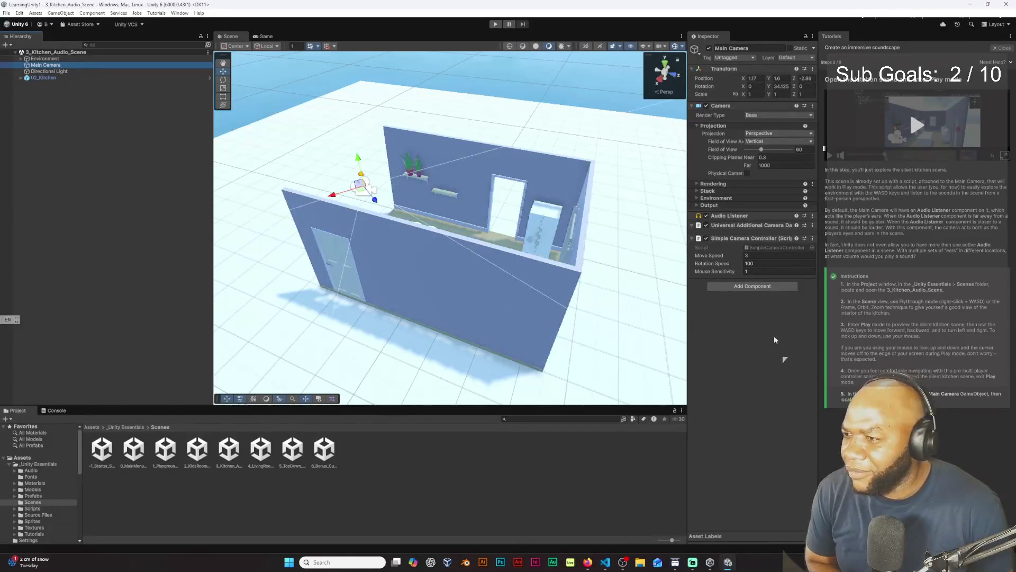
pyautogui.click(763, 217)
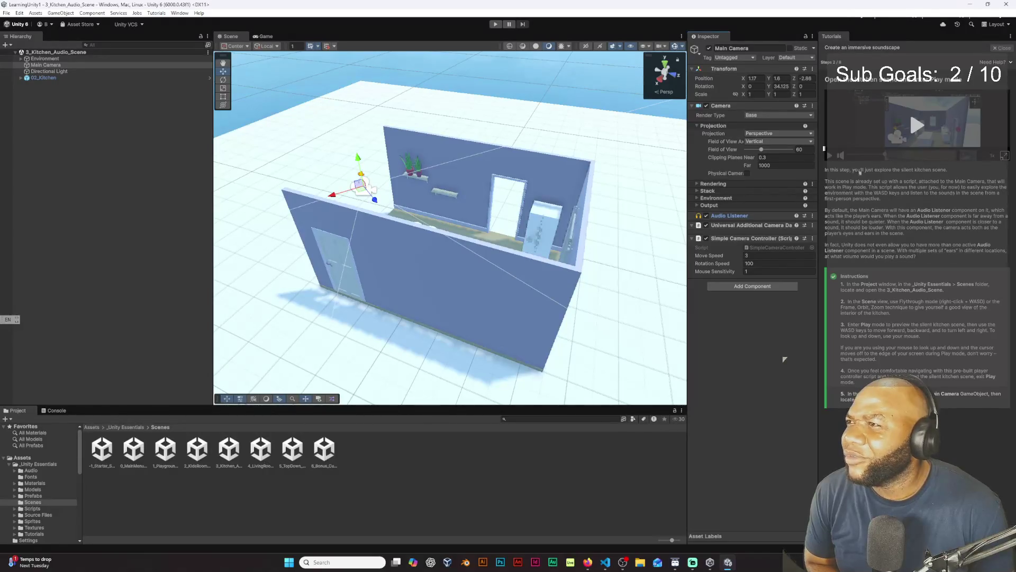
pyautogui.click(917, 125)
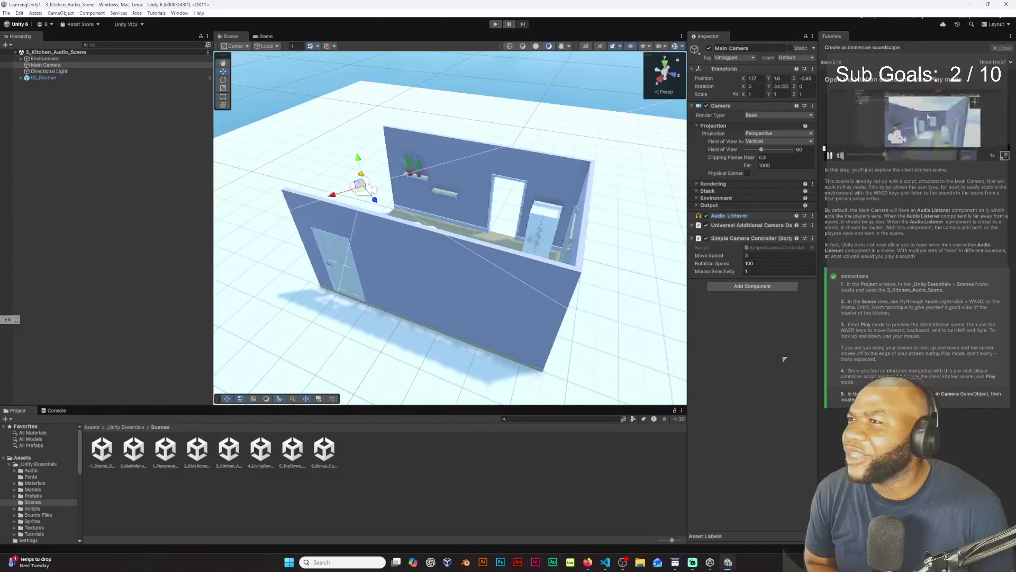
pyautogui.click(1005, 156)
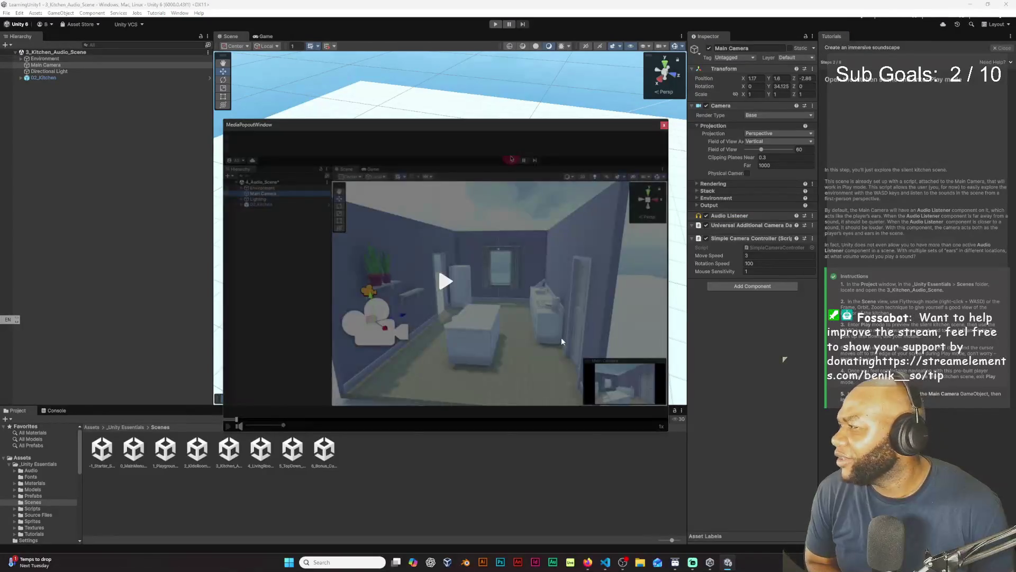
pyautogui.click(561, 341)
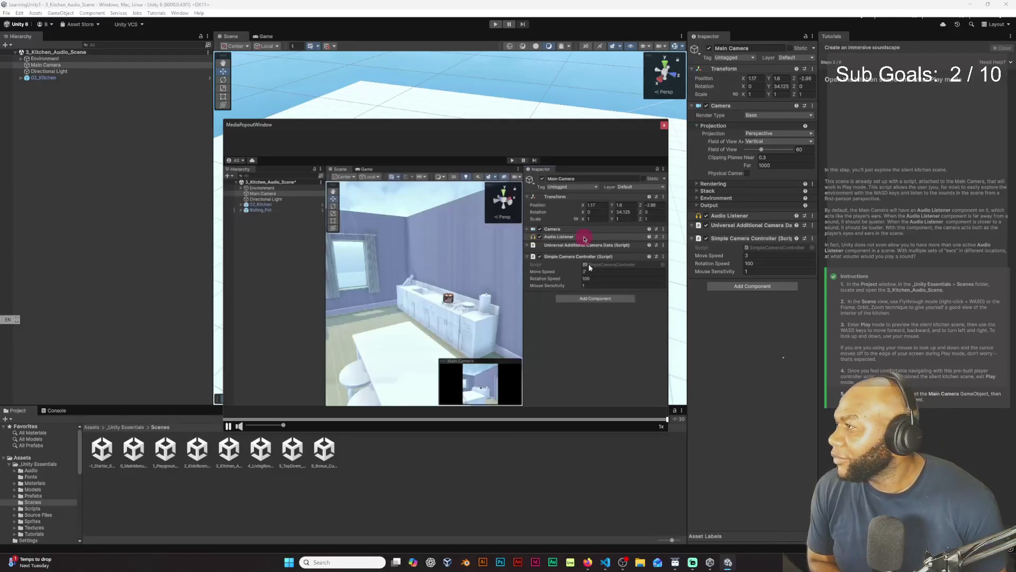
pyautogui.click(665, 125)
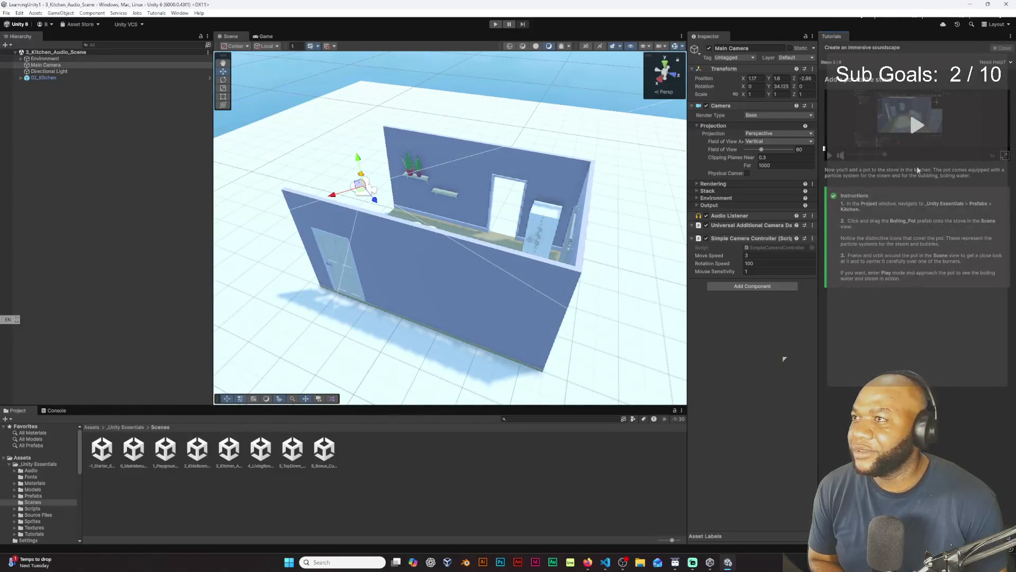
# - Preview the next tutorial video, then open _Unity Essentials > Prefabs > Kitchen to list Boiling_Pot
pyautogui.click(912, 136)
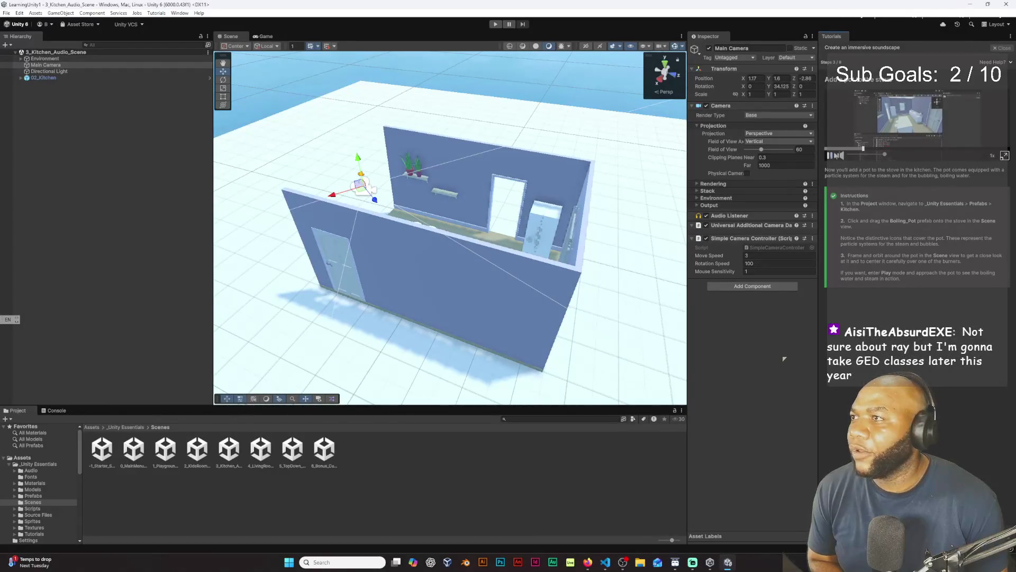
pyautogui.click(829, 157)
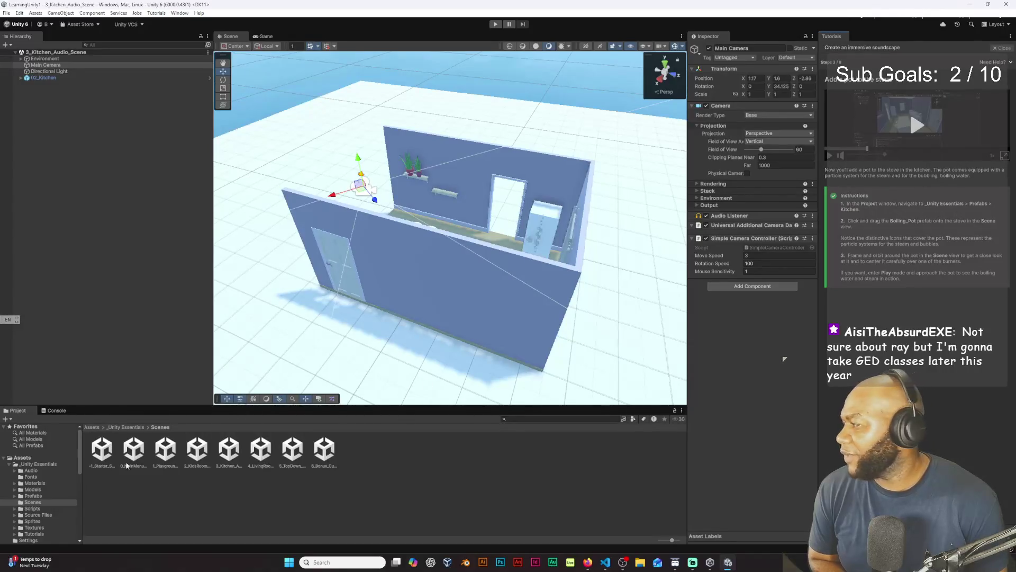
pyautogui.click(36, 496)
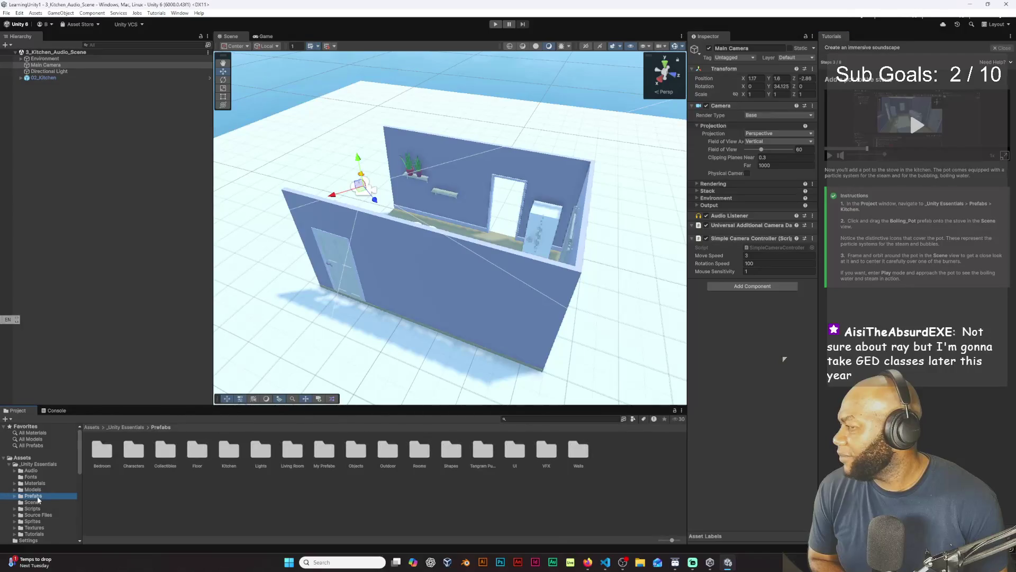
pyautogui.doubleClick(227, 455)
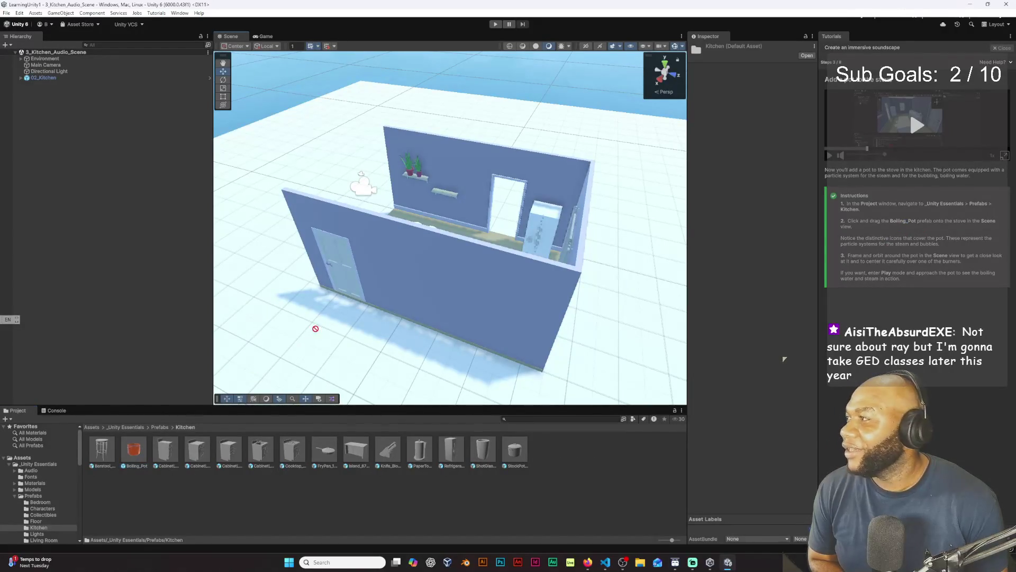
# - Drag the Boiling_Pot prefab into the kitchen scene and frame the view on it
pyautogui.moveTo(315, 329)
pyautogui.mouseDown()
pyautogui.moveTo(386, 304)
pyautogui.moveTo(426, 256)
pyautogui.moveTo(465, 233)
pyautogui.mouseUp()
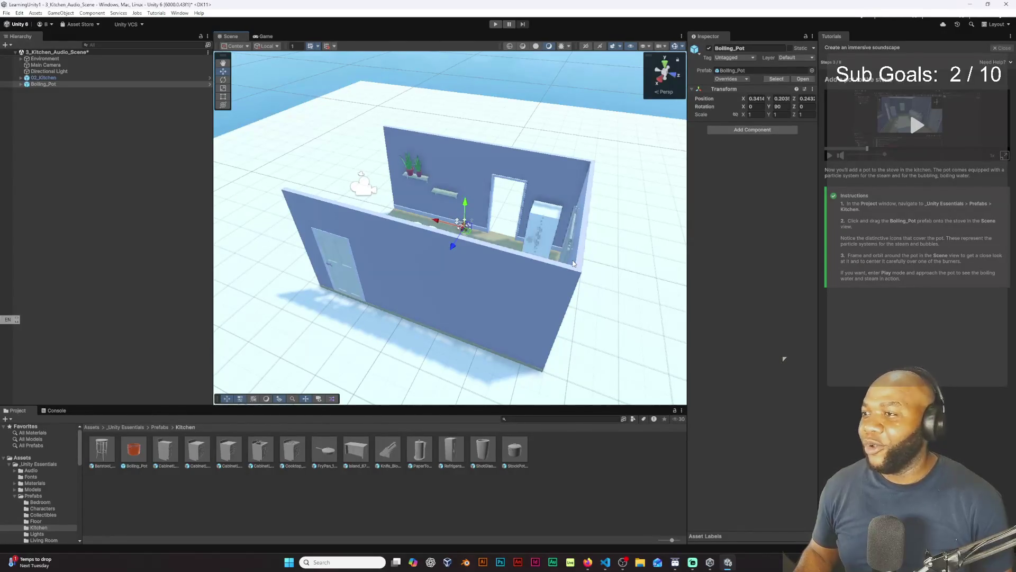
pyautogui.press('f')
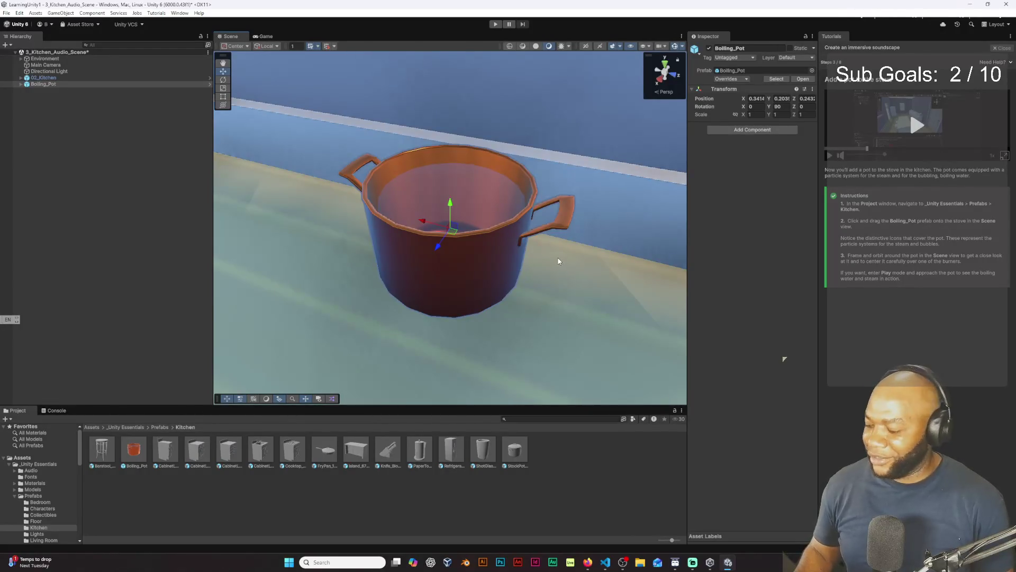
# - Raise the Boiling_Pot to counter height and slide it over to the stove
pyautogui.moveTo(558, 262)
pyautogui.mouseDown()
pyautogui.moveTo(554, 251)
pyautogui.moveTo(445, 284)
pyautogui.moveTo(392, 261)
pyautogui.moveTo(366, 273)
pyautogui.moveTo(424, 281)
pyautogui.moveTo(608, 249)
pyautogui.moveTo(656, 235)
pyautogui.moveTo(658, 221)
pyautogui.moveTo(692, 203)
pyautogui.mouseUp()
pyautogui.moveTo(546, 199); pyautogui.dragTo(631, 125)
pyautogui.moveTo(318, 250); pyautogui.dragTo(210, 271)
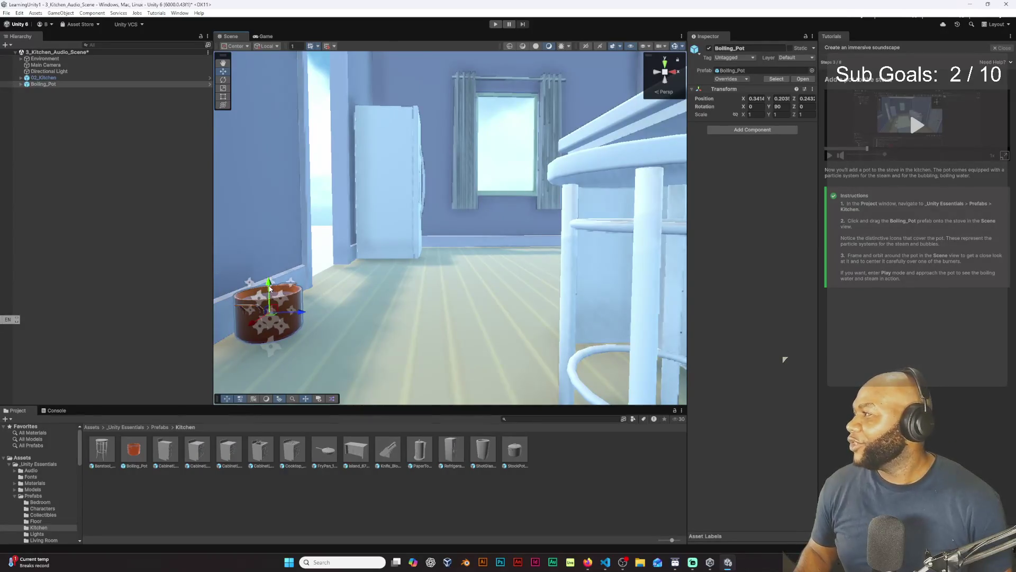
pyautogui.moveTo(269, 288); pyautogui.dragTo(264, 135)
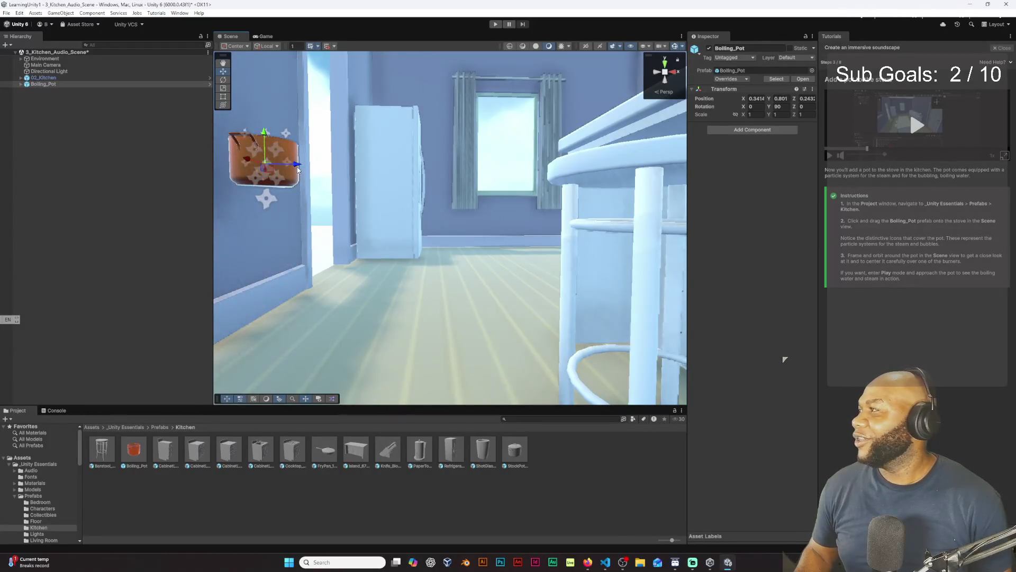
pyautogui.moveTo(298, 168)
pyautogui.mouseDown()
pyautogui.moveTo(438, 150)
pyautogui.moveTo(416, 84)
pyautogui.moveTo(514, 192)
pyautogui.moveTo(385, 201)
pyautogui.moveTo(631, 218)
pyautogui.moveTo(584, 218)
pyautogui.moveTo(582, 204)
pyautogui.moveTo(575, 225)
pyautogui.mouseUp()
pyautogui.press('f')
# - Lift the pot onto a burner at 3.569, 1.032, 0.543 and check its placement from several angles
pyautogui.moveTo(500, 105)
pyautogui.mouseDown()
pyautogui.moveTo(505, 185)
pyautogui.moveTo(623, 181)
pyautogui.mouseUp()
pyautogui.moveTo(579, 152)
pyautogui.mouseDown()
pyautogui.moveTo(577, 133)
pyautogui.moveTo(600, 165)
pyautogui.moveTo(742, 175)
pyautogui.mouseUp()
pyautogui.moveTo(624, 175)
pyautogui.mouseDown()
pyautogui.moveTo(466, 278)
pyautogui.moveTo(471, 215)
pyautogui.moveTo(483, 211)
pyautogui.mouseUp()
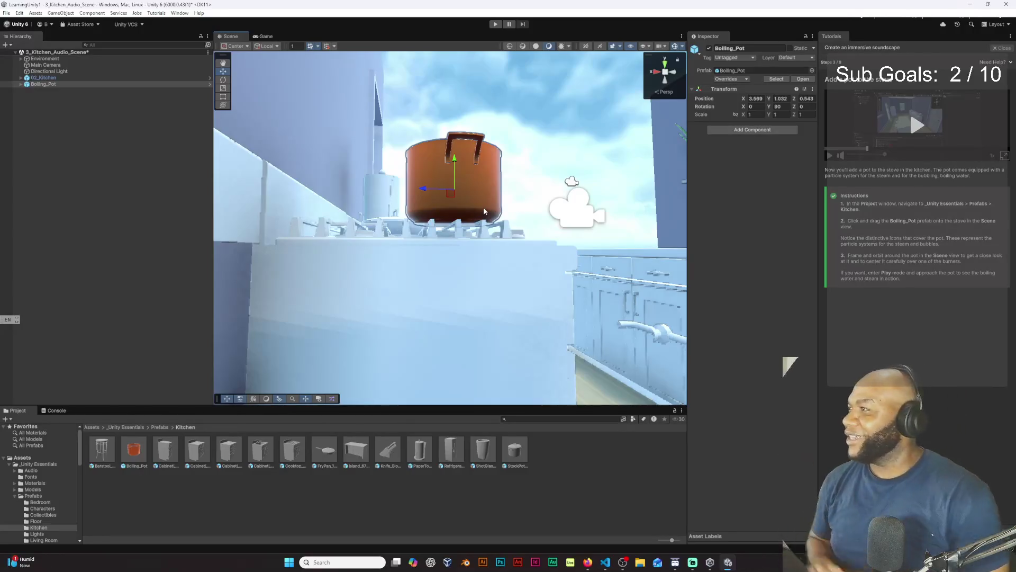
pyautogui.moveTo(479, 207)
pyautogui.mouseDown()
pyautogui.moveTo(445, 286)
pyautogui.moveTo(449, 305)
pyautogui.moveTo(391, 296)
pyautogui.mouseUp()
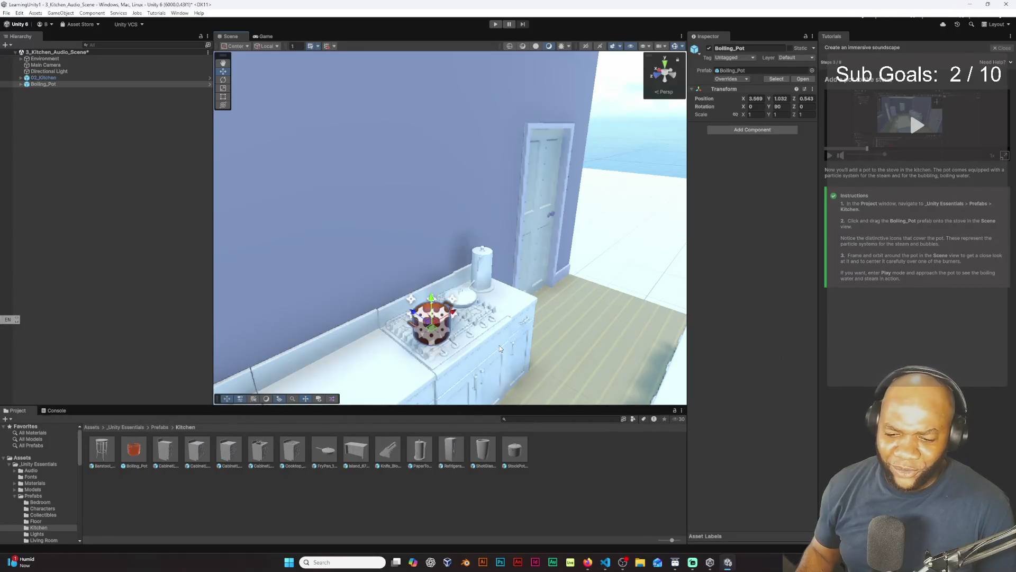
pyautogui.moveTo(496, 351); pyautogui.dragTo(416, 352)
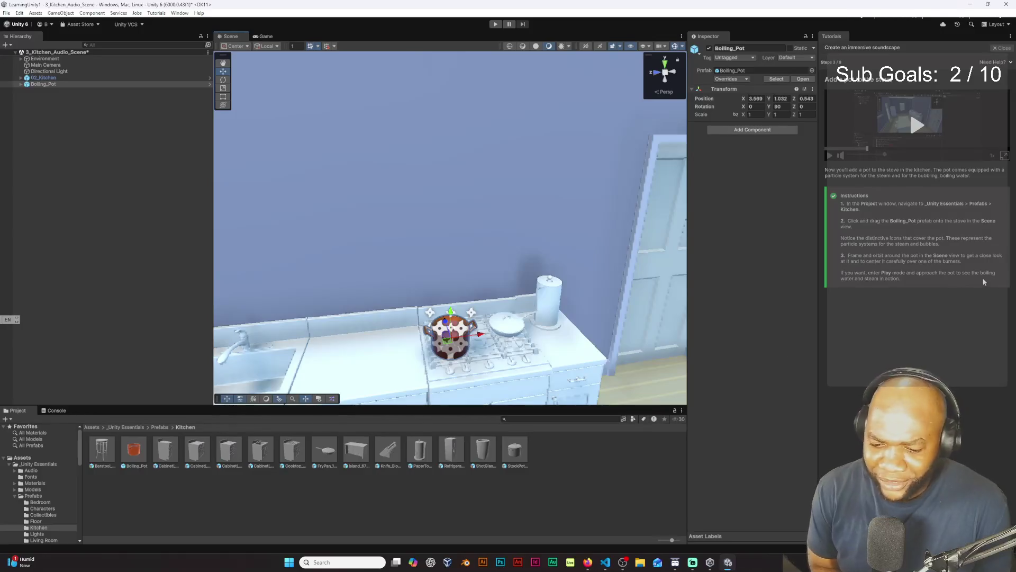
pyautogui.click(496, 24)
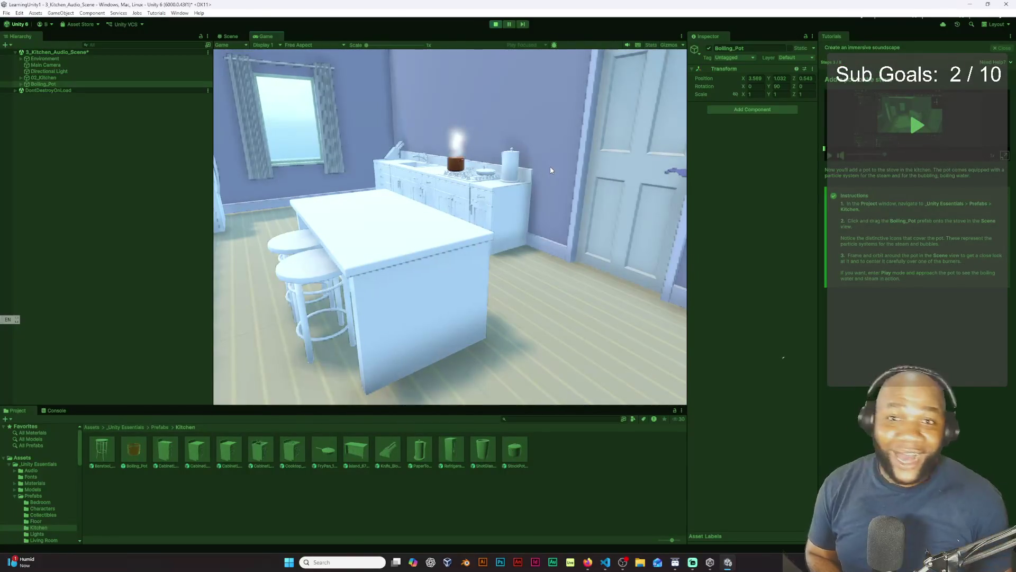
pyautogui.press('w')
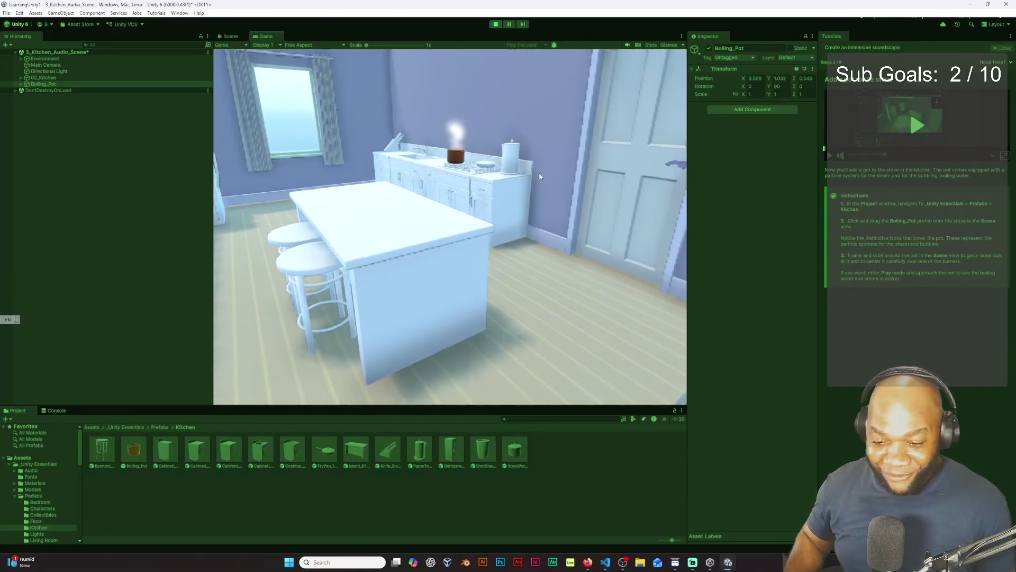
pyautogui.press('Left')
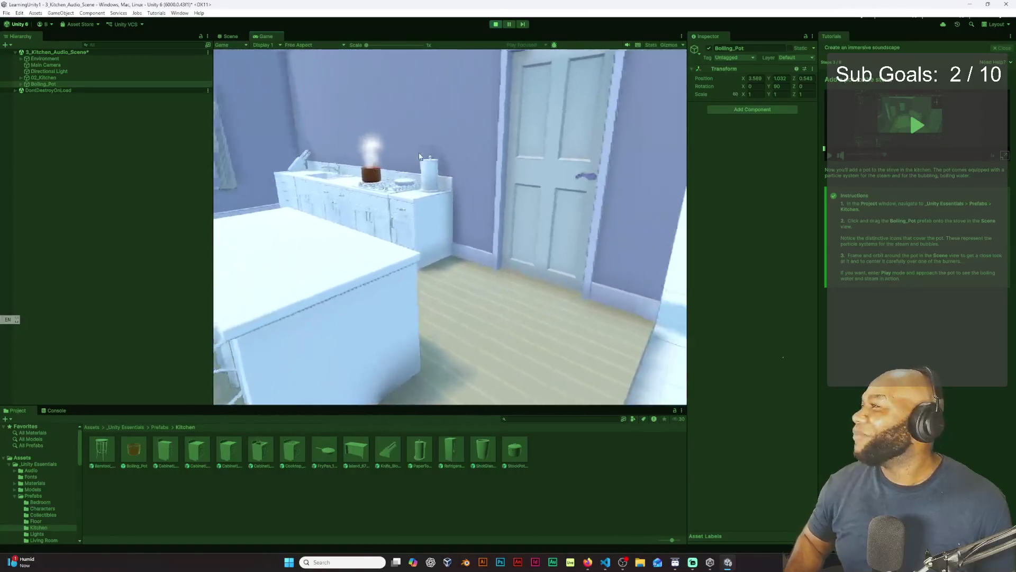
pyautogui.press('w')
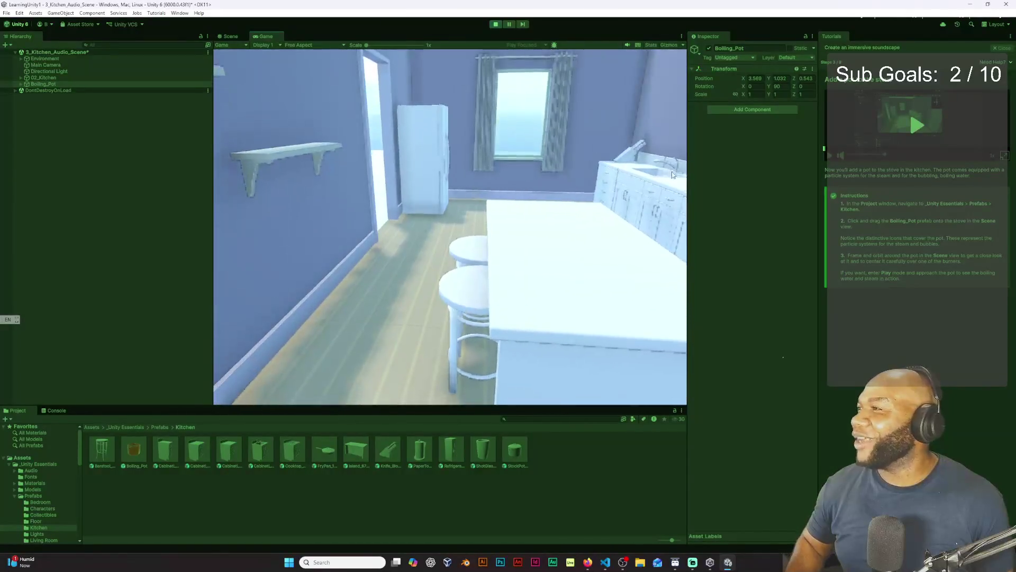
pyautogui.press('w')
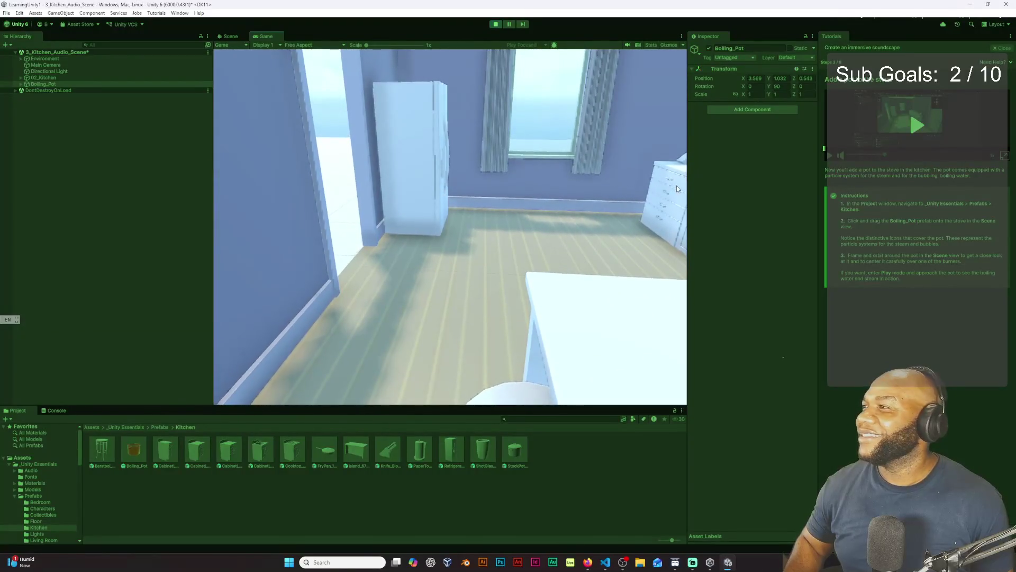
pyautogui.press('d')
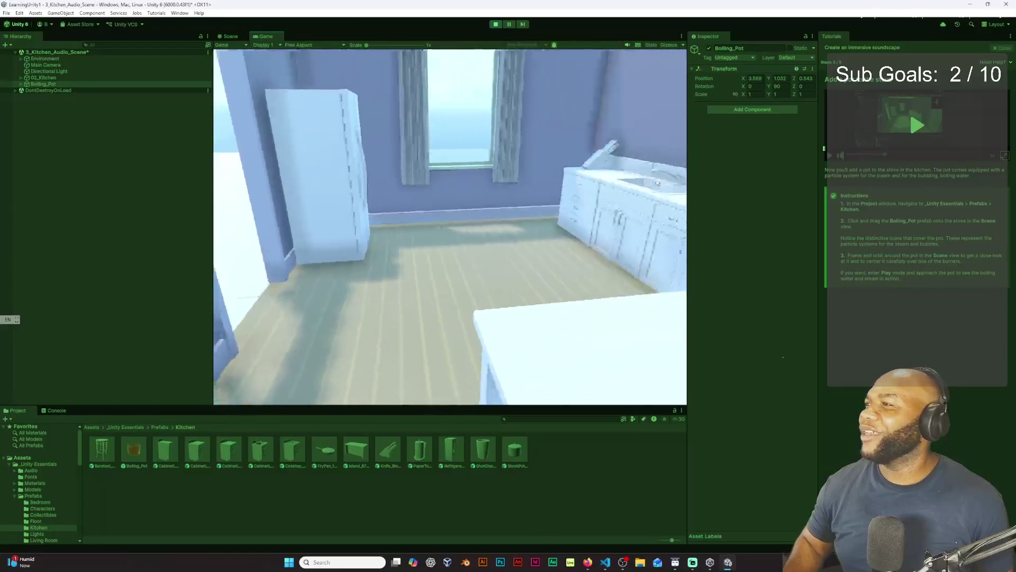
pyautogui.press('s')
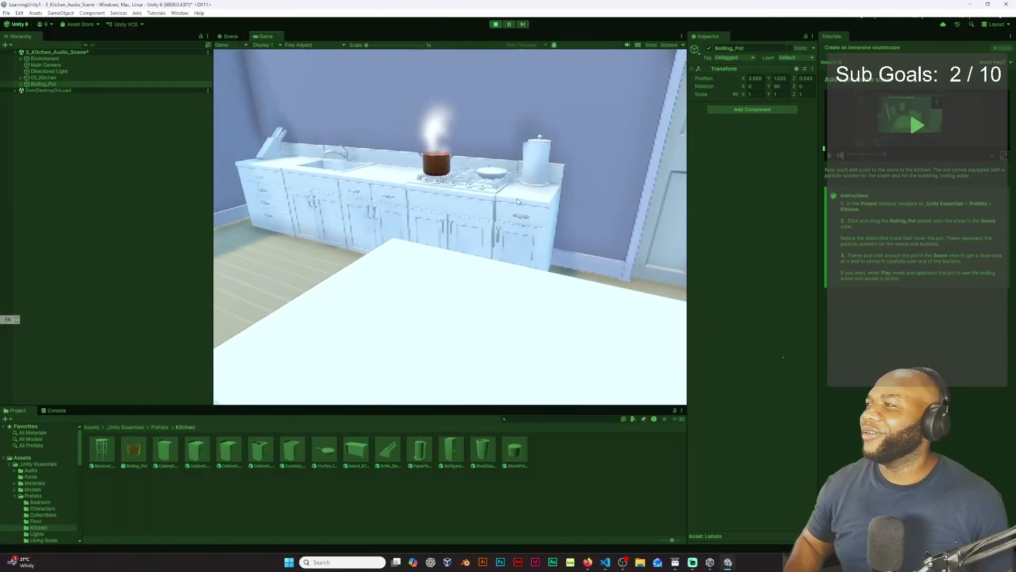
pyautogui.press('w')
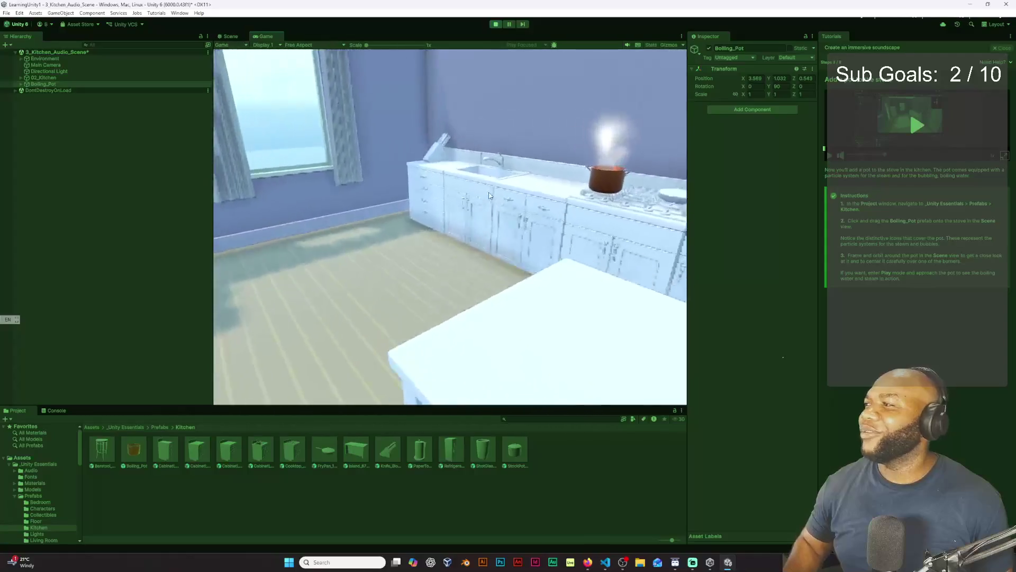
pyautogui.press('d')
pyautogui.press('w')
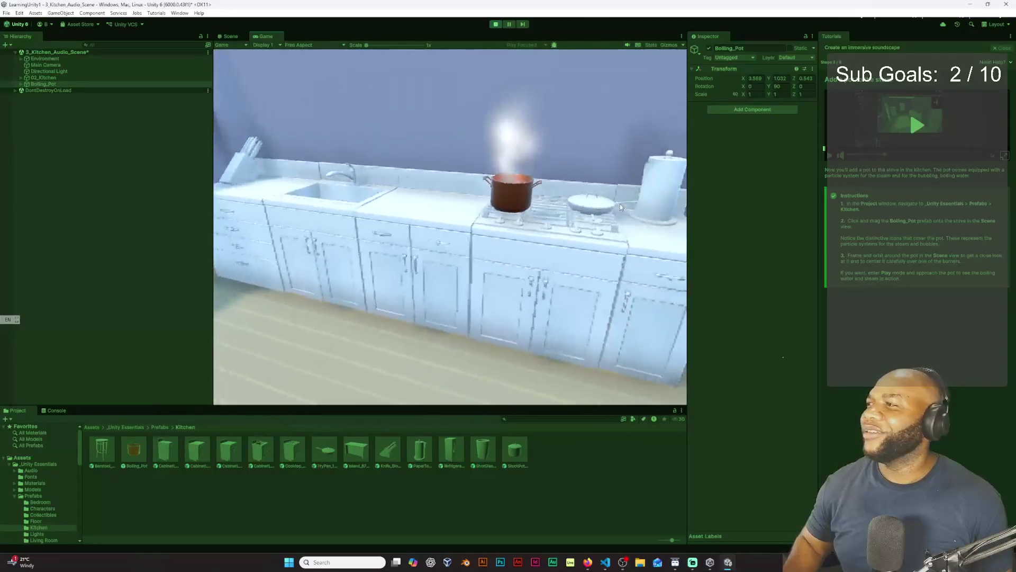
pyautogui.press('w')
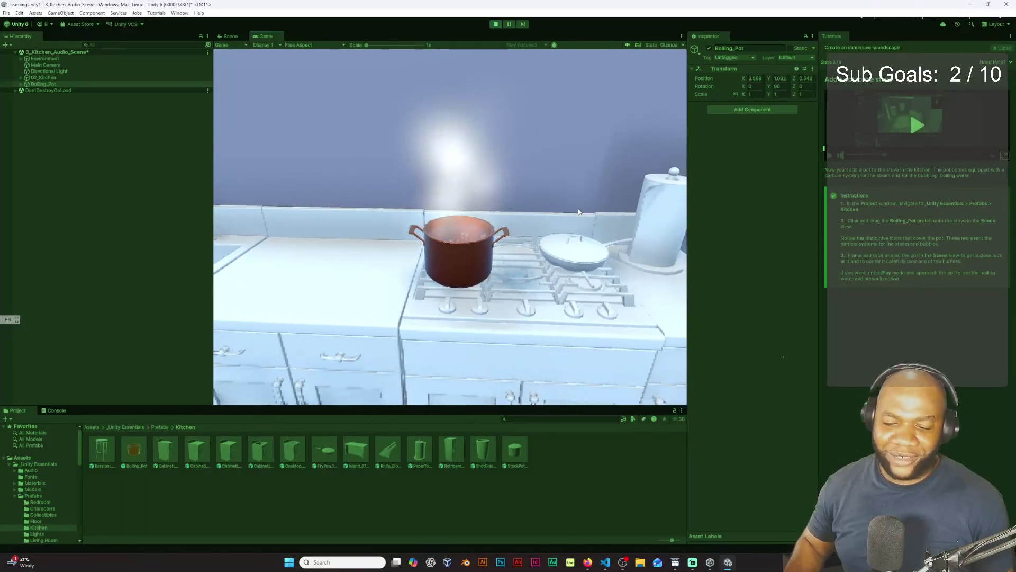
pyautogui.press('d')
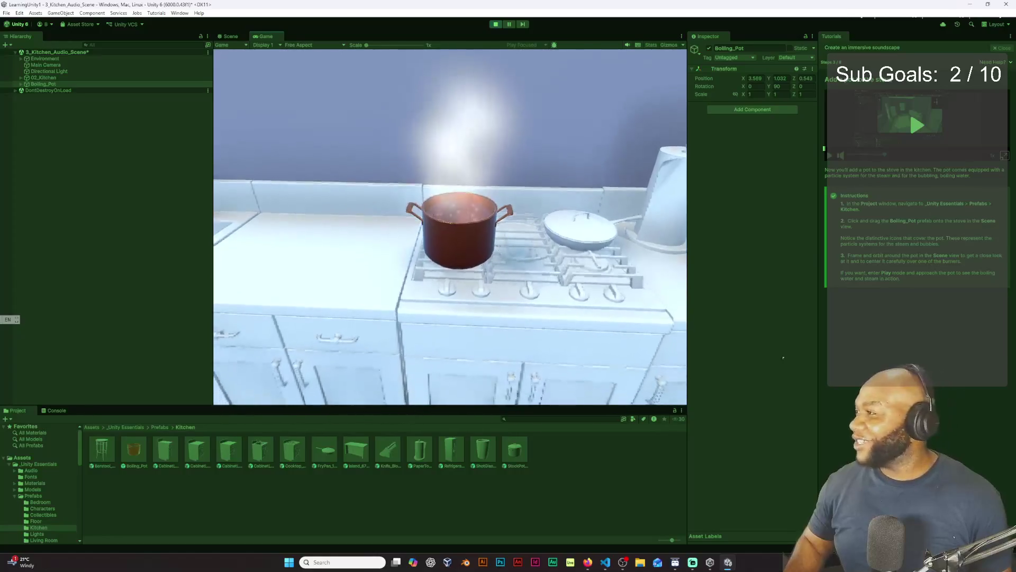
pyautogui.press('w')
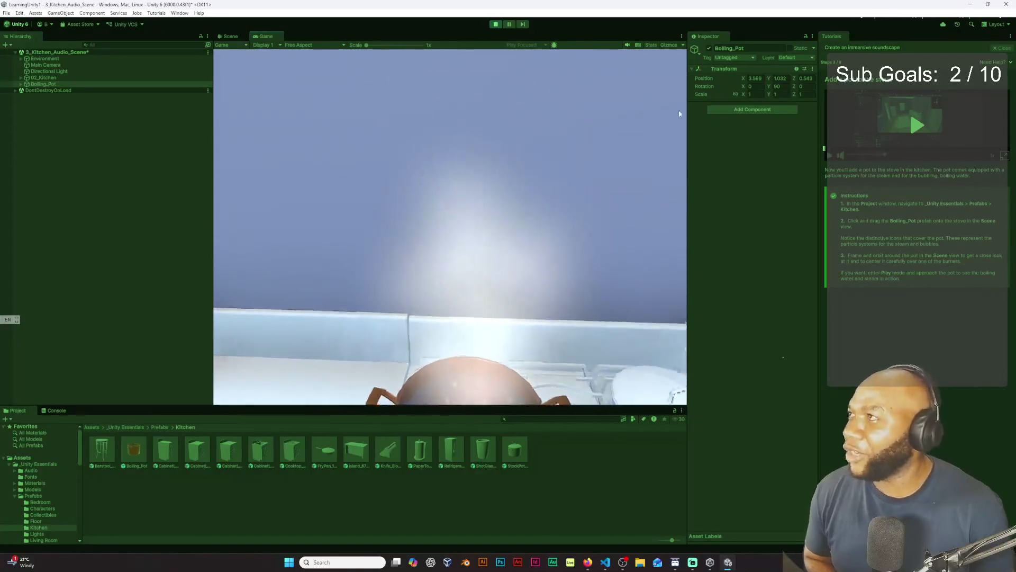
pyautogui.click(496, 25)
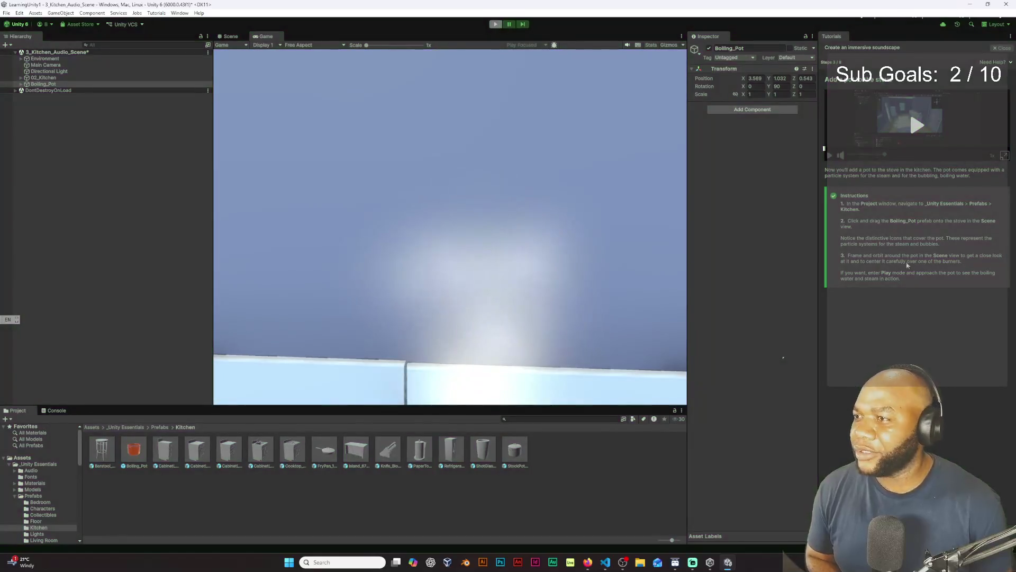
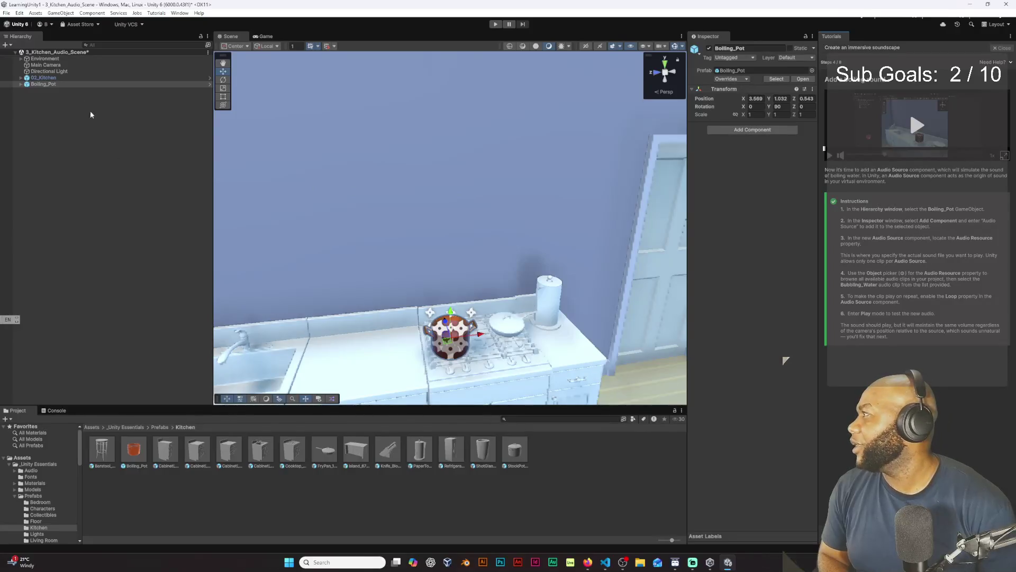
# - Select Boiling_Pot and search Add Component for 'audio s' to find Audio Source
pyautogui.click(61, 86)
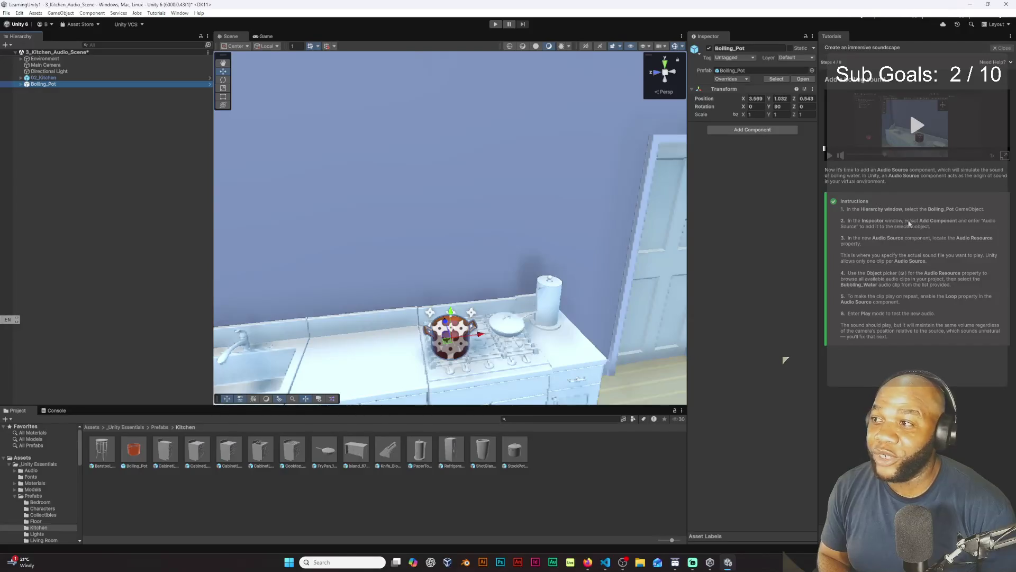
pyautogui.click(770, 132)
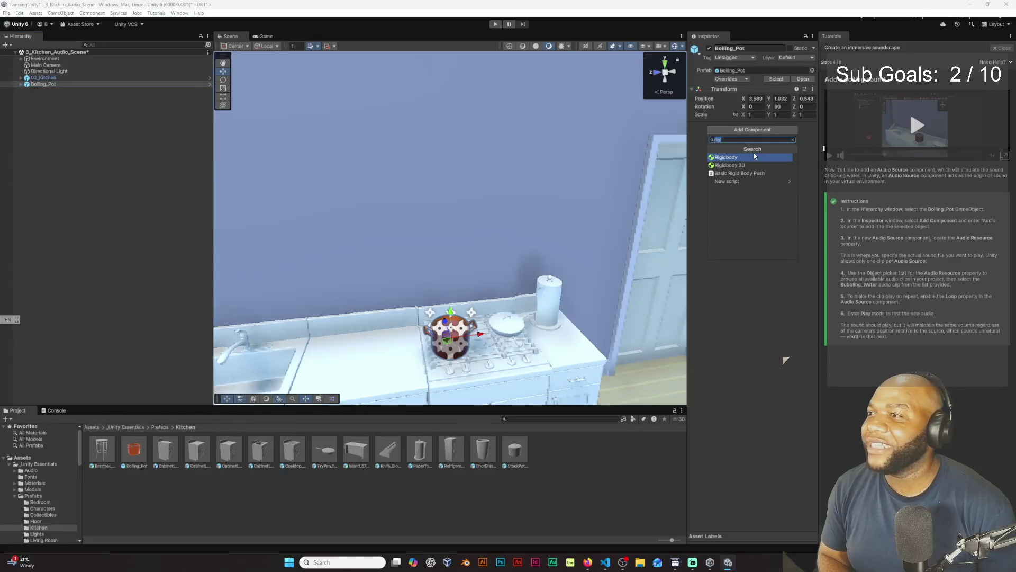
pyautogui.write('aud')
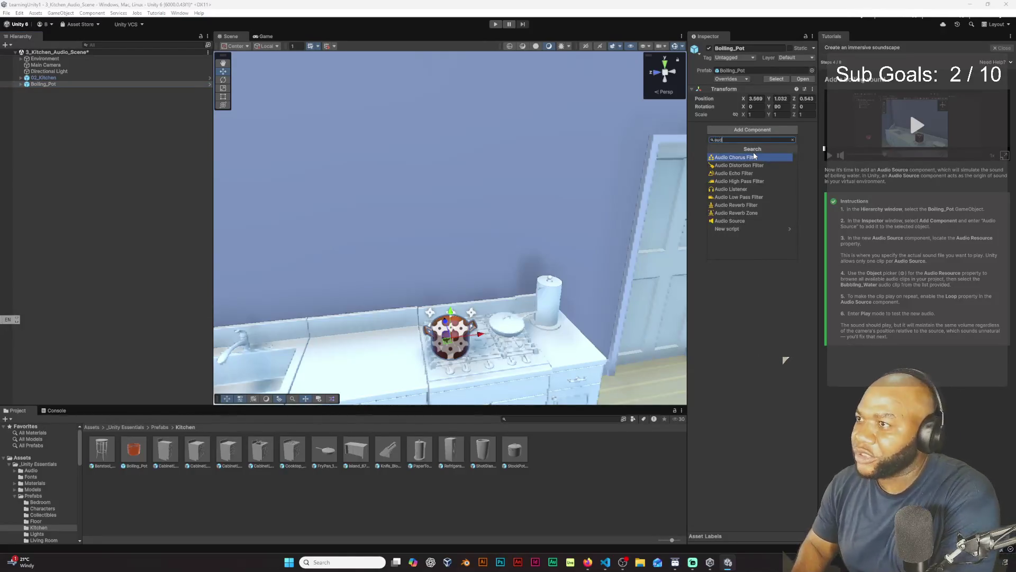
pyautogui.write('io sp')
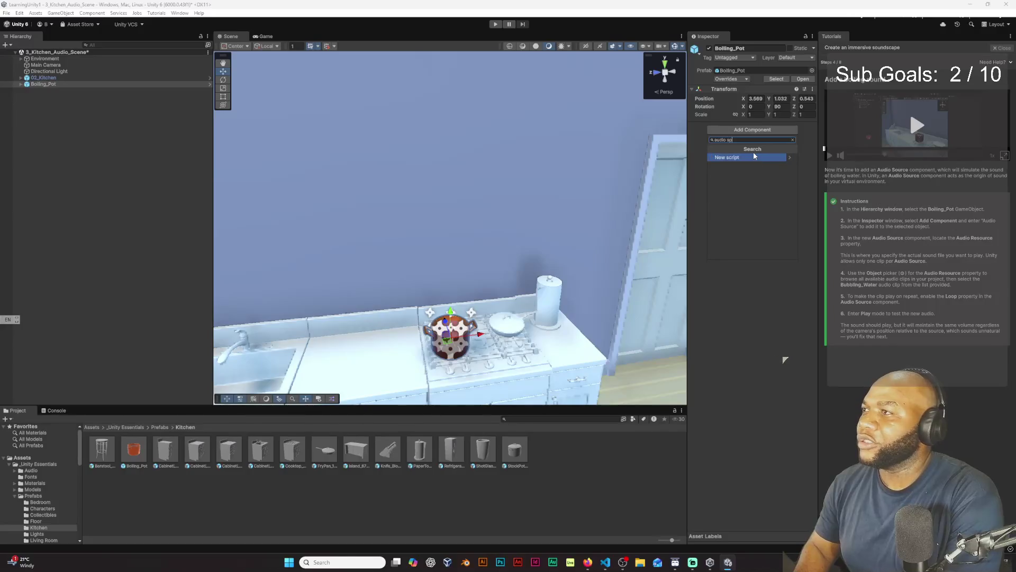
pyautogui.press('BackSpace')
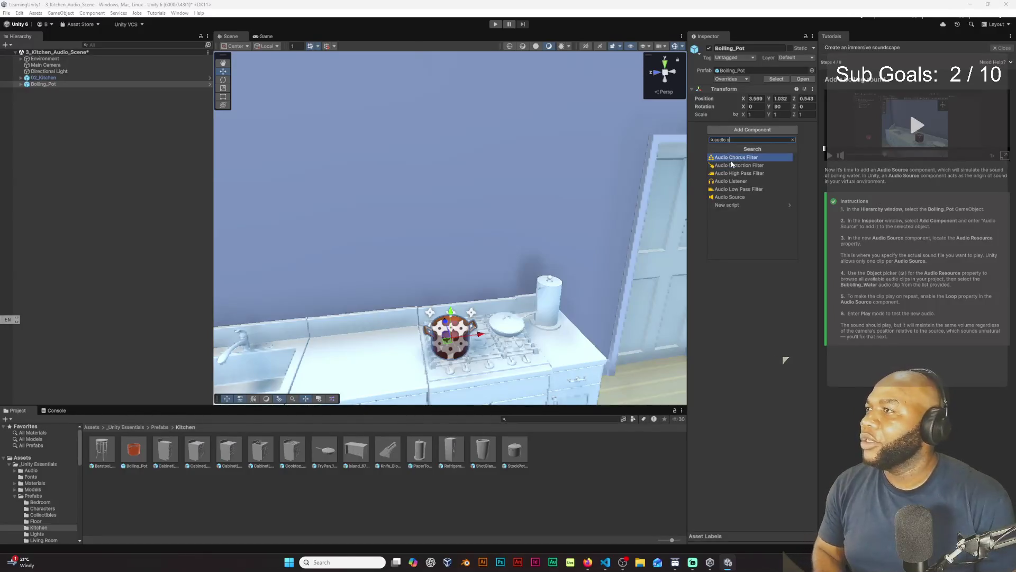
# - Add an Audio Source component to Boiling_Pot from the search results
pyautogui.click(754, 196)
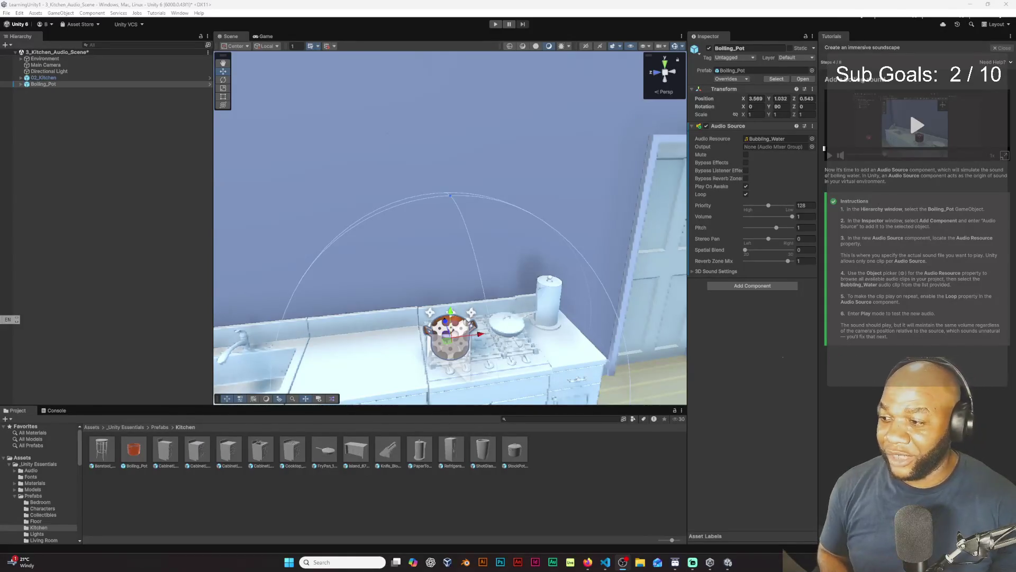
# - Advance the tutorial to step 5, Make the audio 3D
pyautogui.click(985, 529)
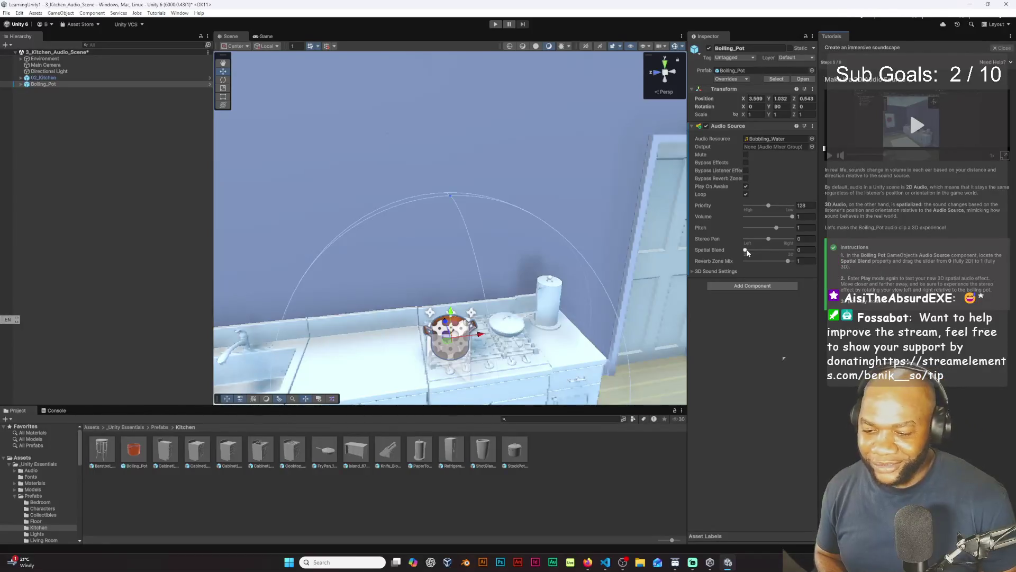
# - Raise Boiling_Pot's Spatial Blend to 1 for fully 3D sound and enter Play mode
pyautogui.moveTo(746, 251); pyautogui.dragTo(749, 250)
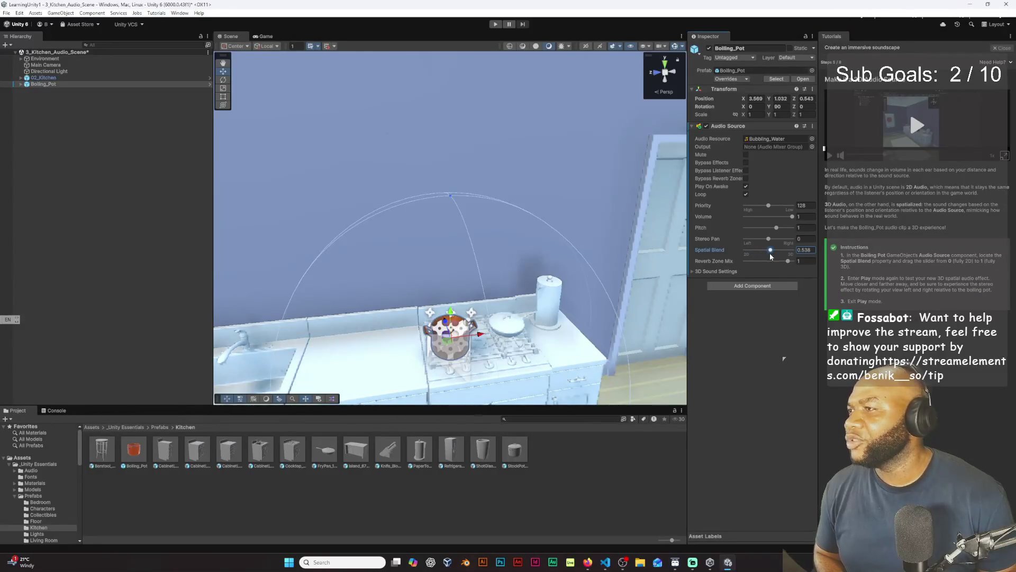
pyautogui.moveTo(775, 253); pyautogui.dragTo(800, 258)
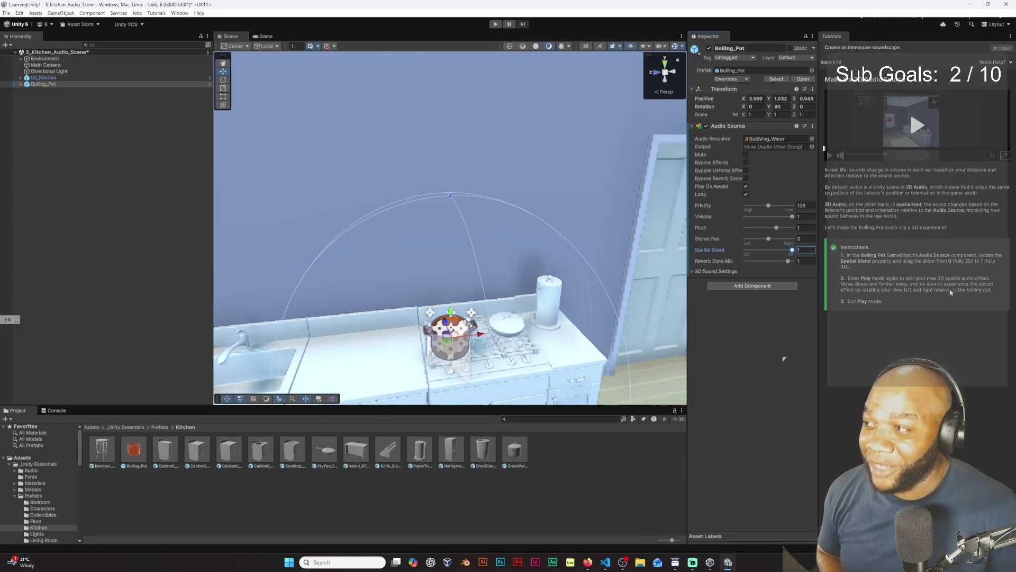
pyautogui.click(496, 25)
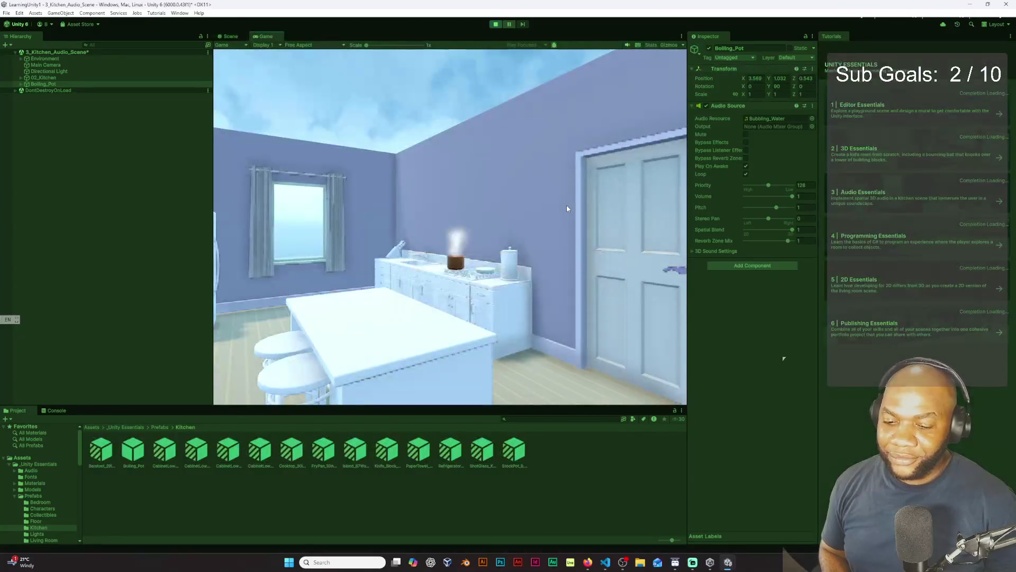
# - Walk the player across the kitchen to the boiling pot and along the counter
pyautogui.press('w')
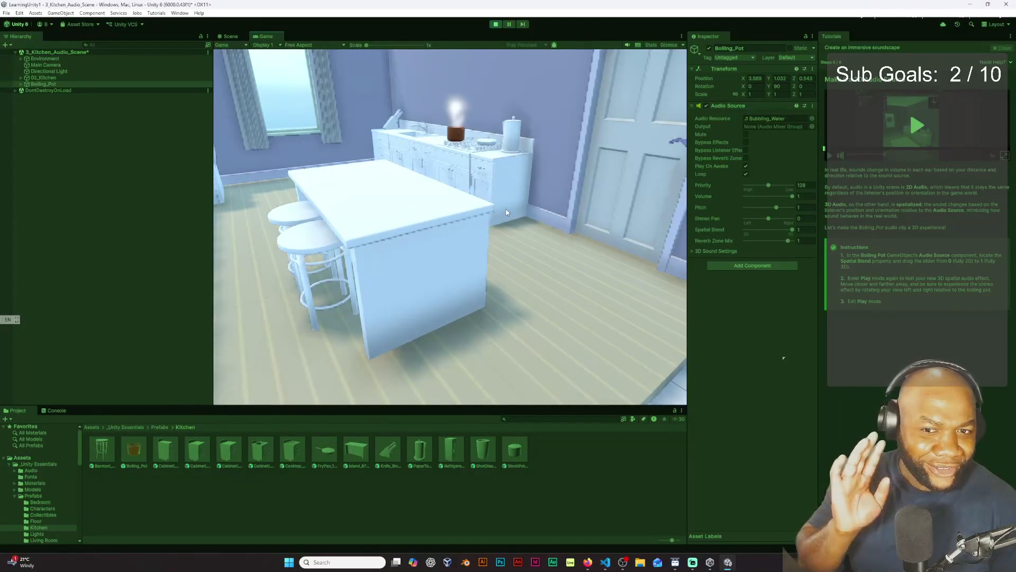
pyautogui.press('w')
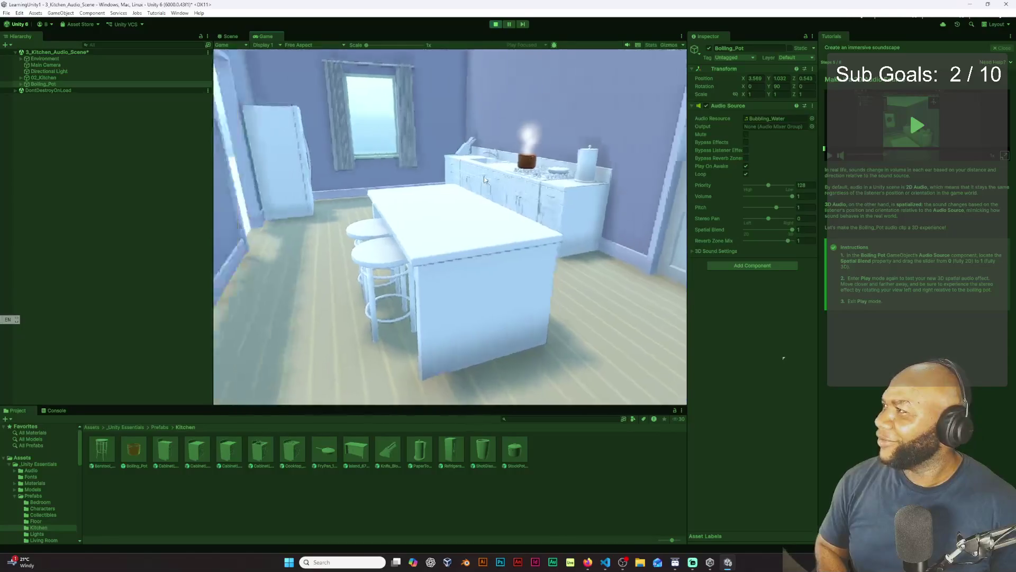
pyautogui.press('w')
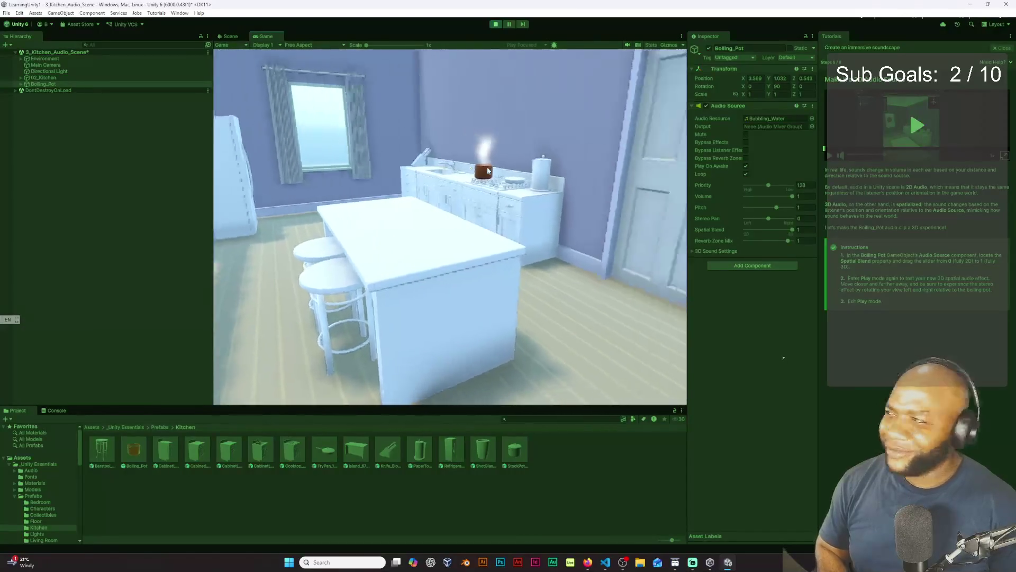
pyautogui.press('w')
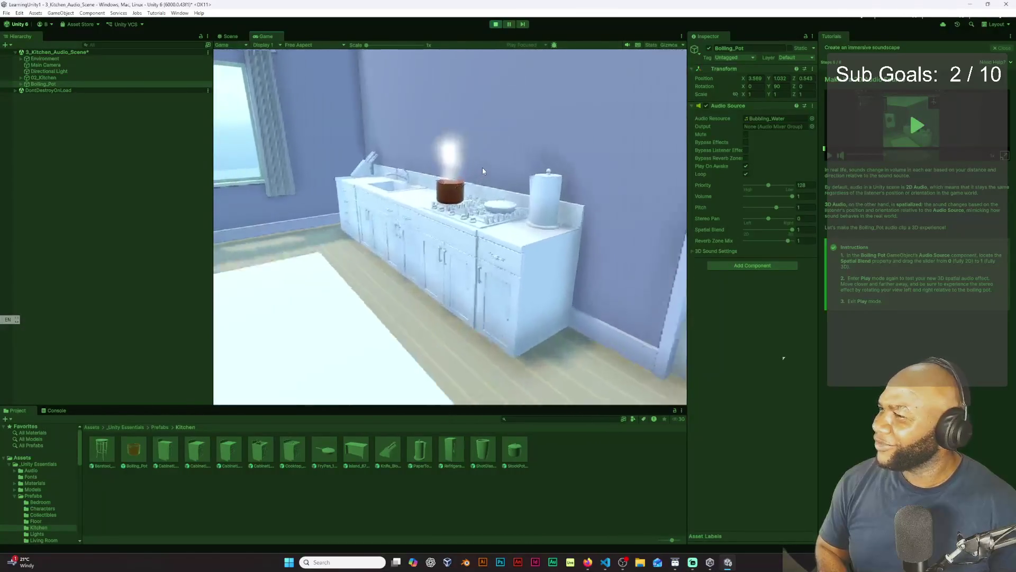
pyautogui.press('w')
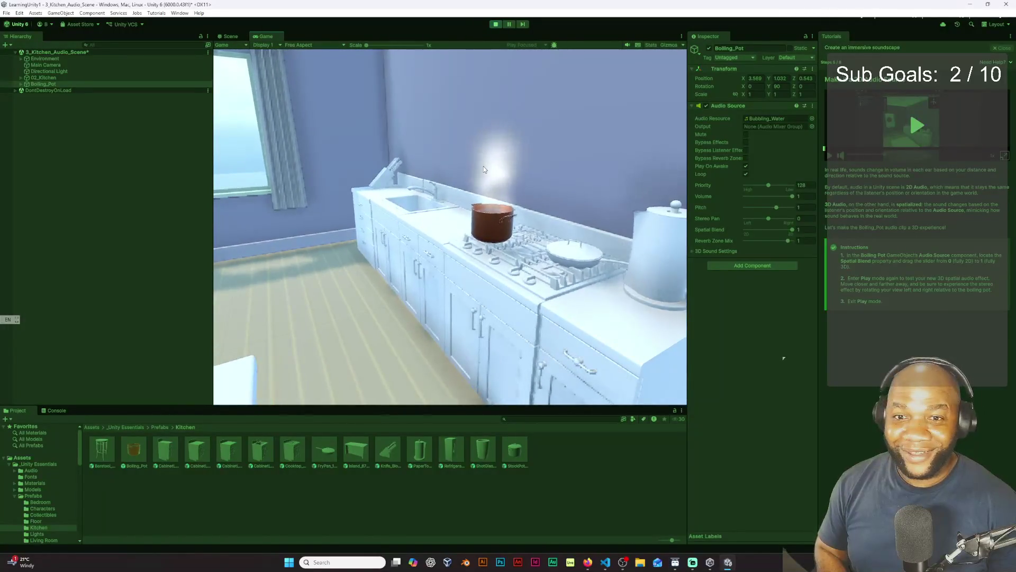
pyautogui.press('a')
pyautogui.press('w')
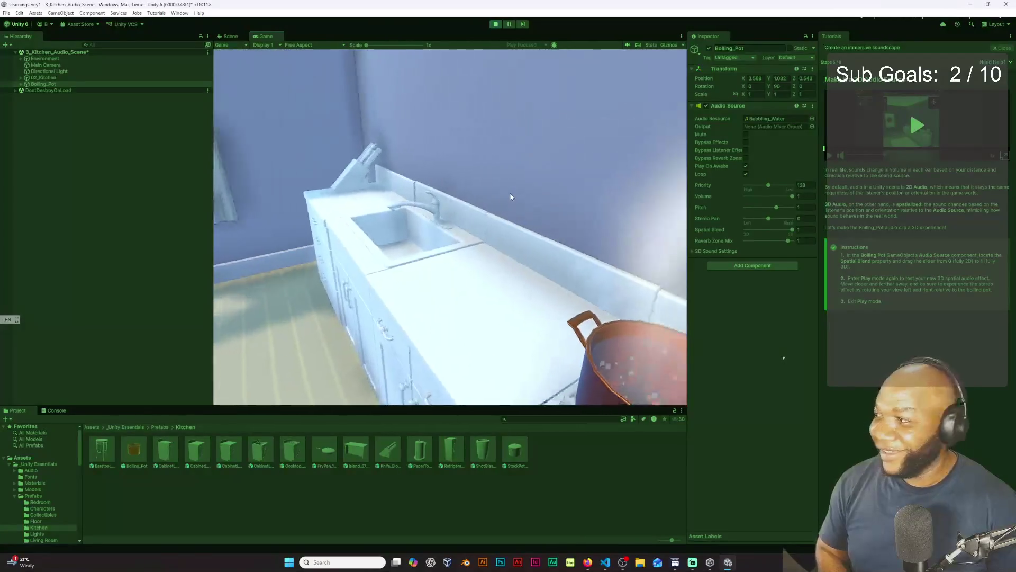
pyautogui.press('d')
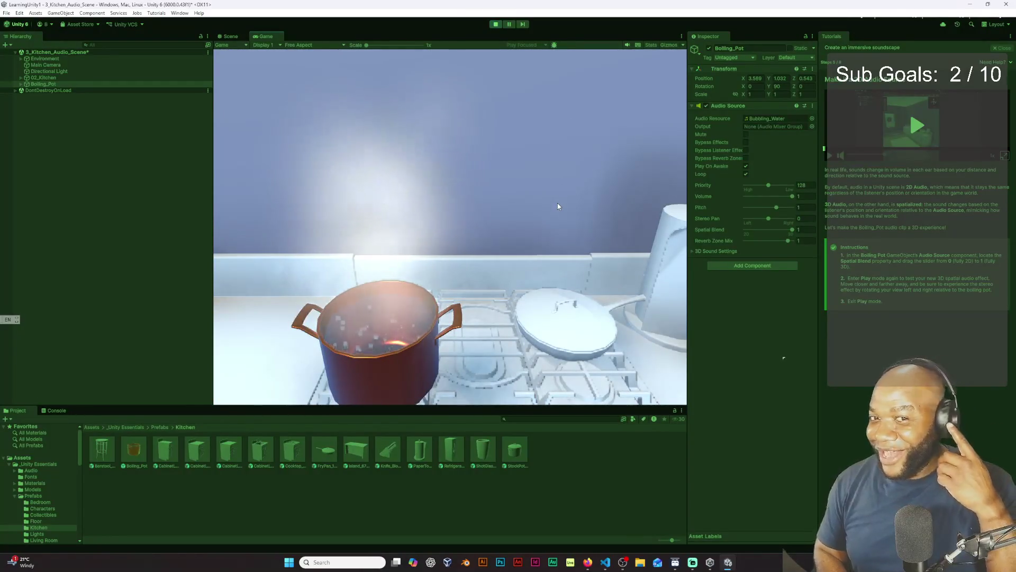
# - Look between the sink, pot and doorway, step back, then exit Play mode
pyautogui.press('a')
pyautogui.press('a')
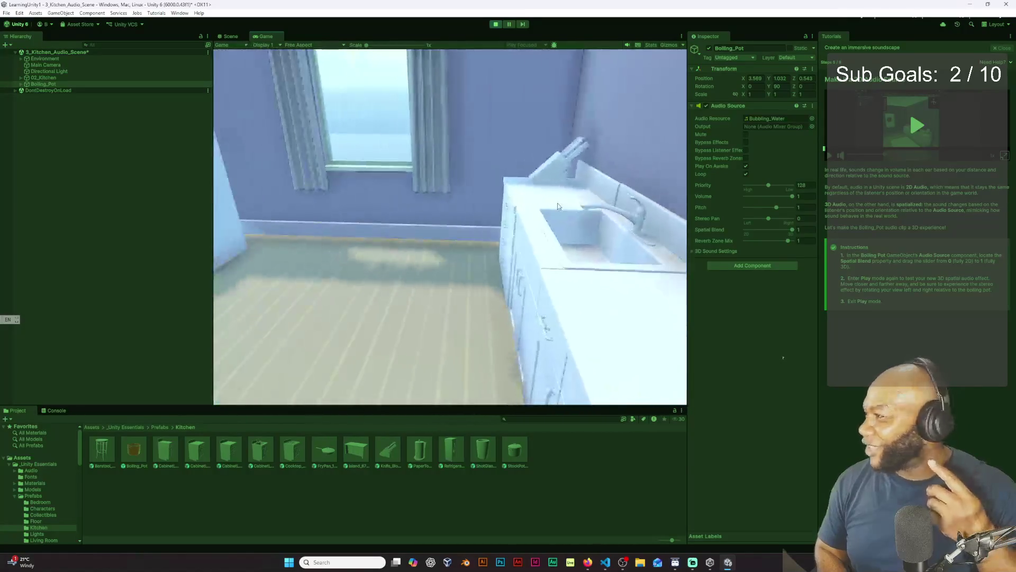
pyautogui.press('d')
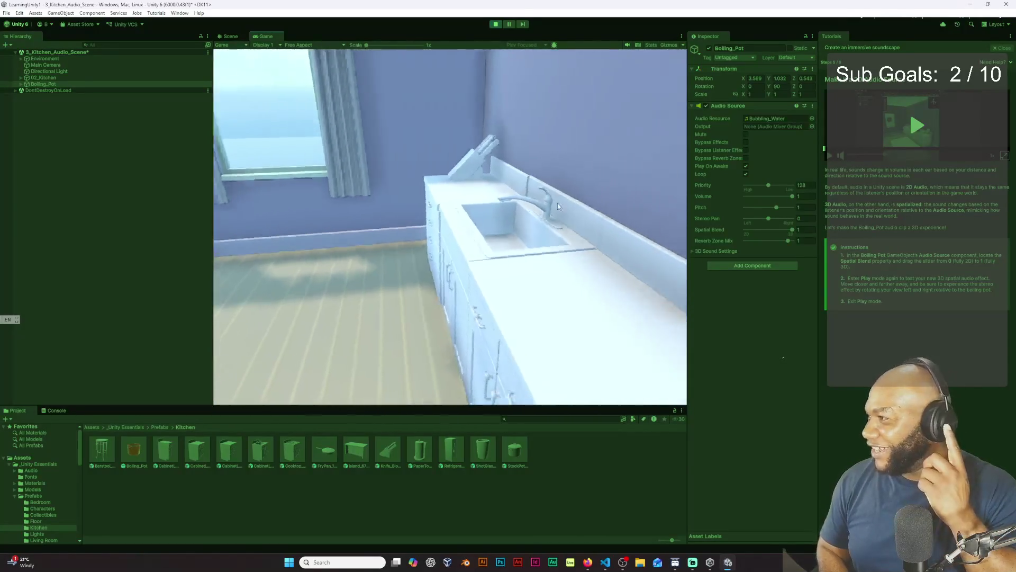
pyautogui.press('d')
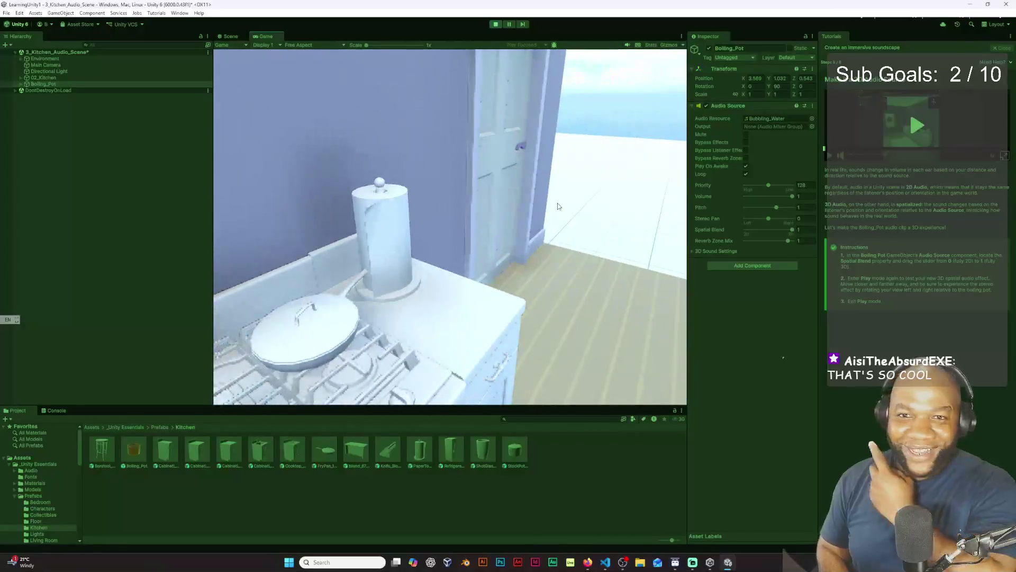
pyautogui.press('a')
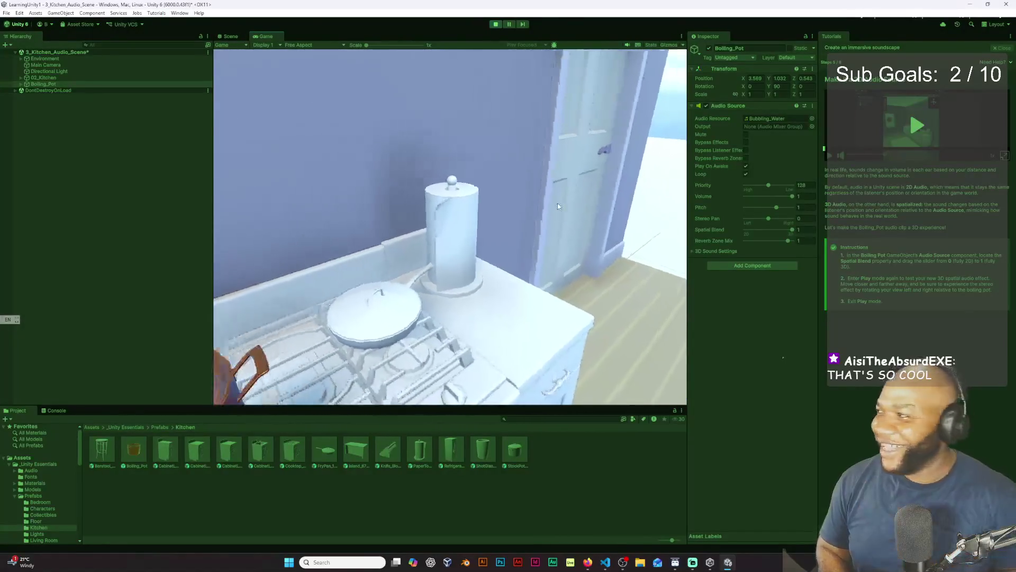
pyautogui.press('s')
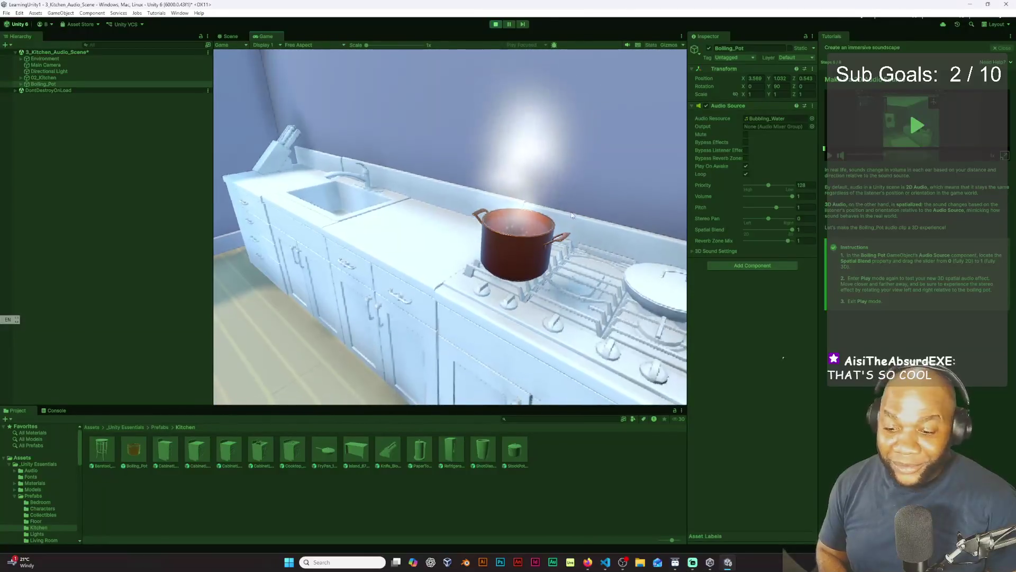
pyautogui.moveTo(574, 193)
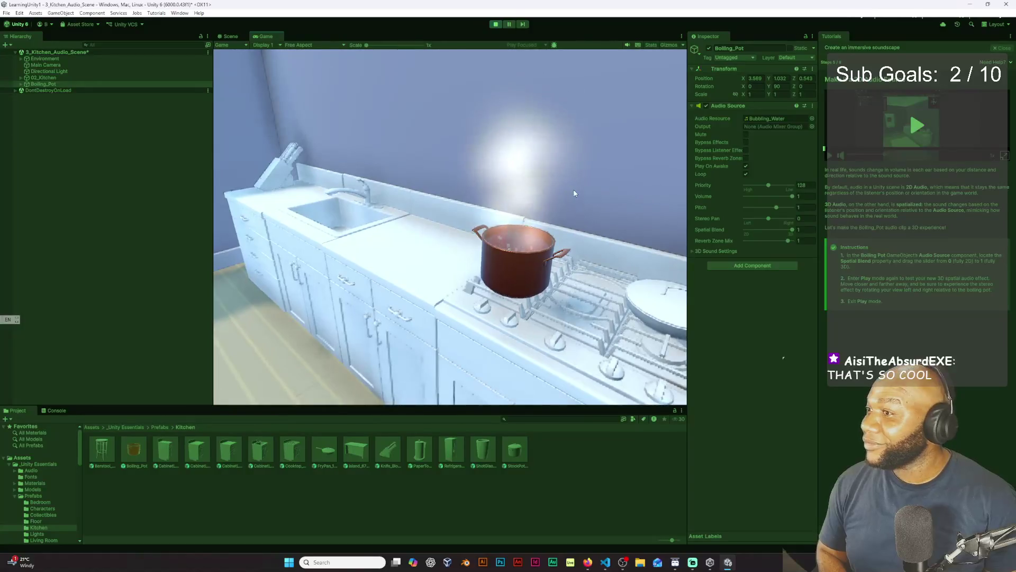
pyautogui.click(498, 25)
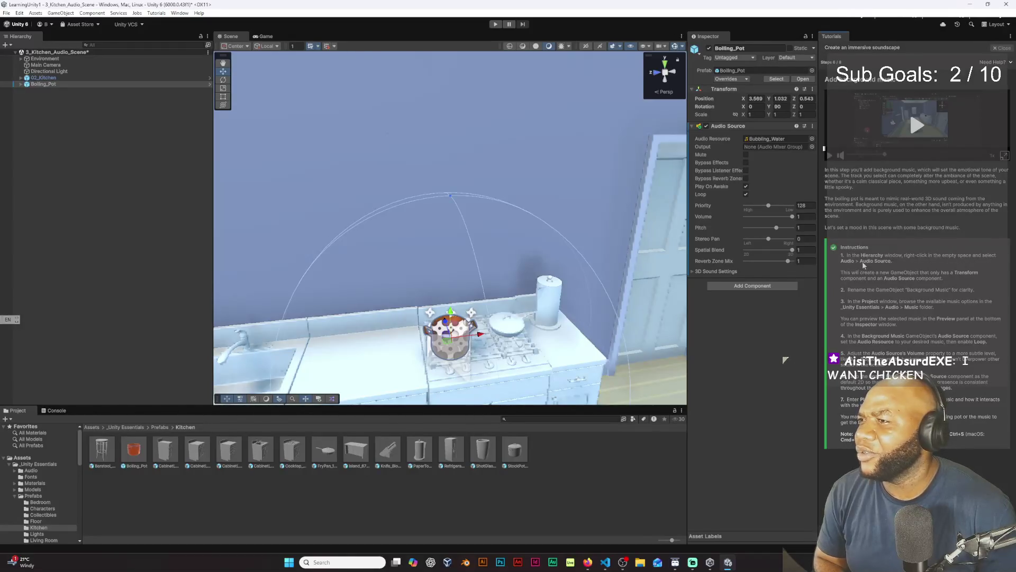
# - Create a new Audio > Audio Source GameObject from the Hierarchy context menu
pyautogui.click(81, 130)
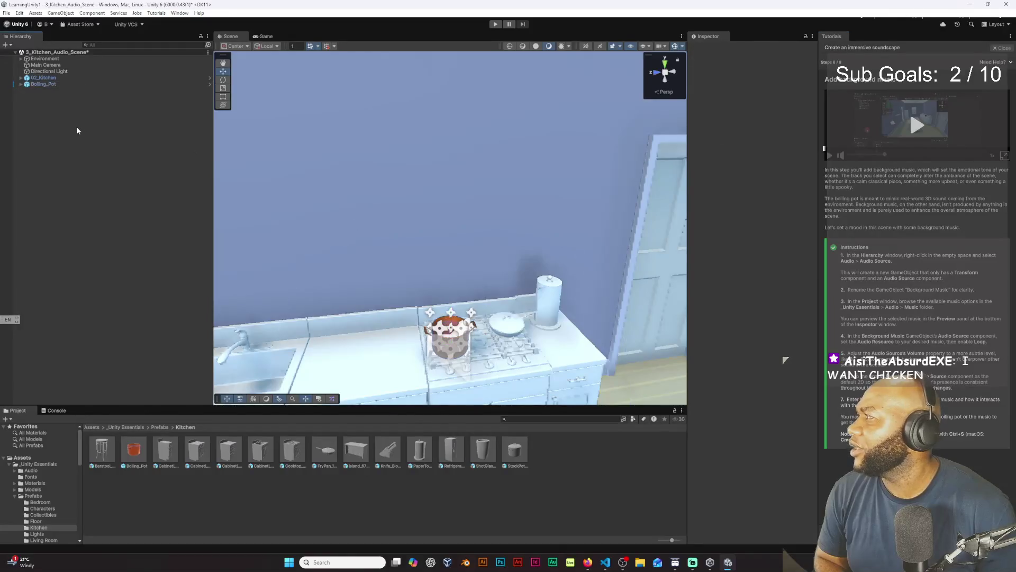
pyautogui.rightClick(78, 130)
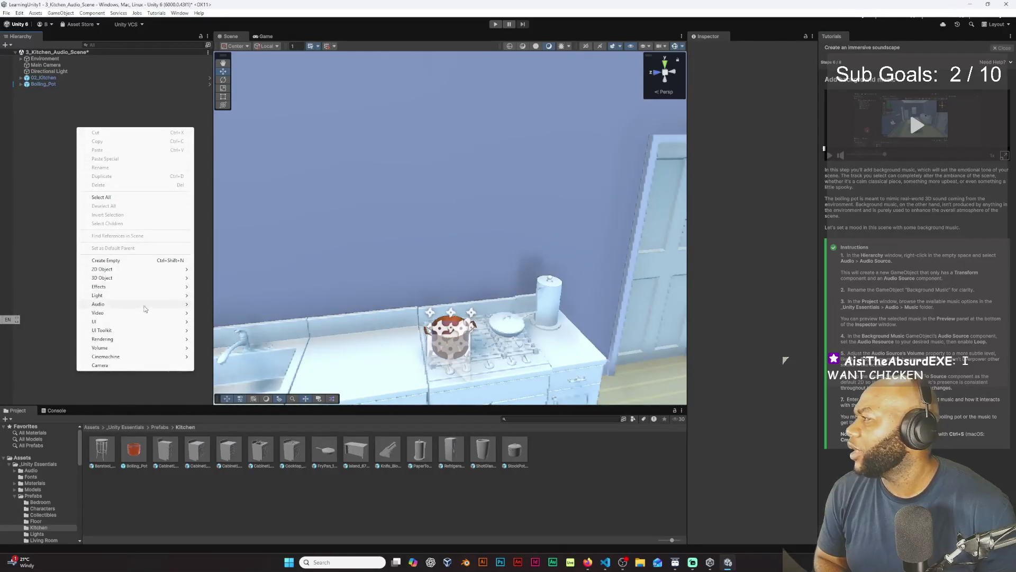
pyautogui.moveTo(151, 309)
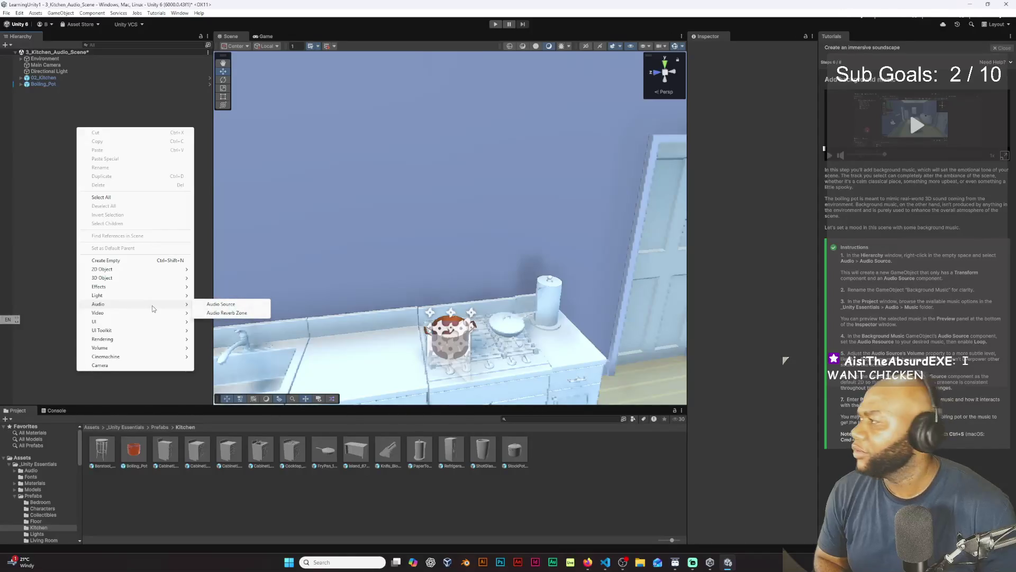
pyautogui.click(213, 304)
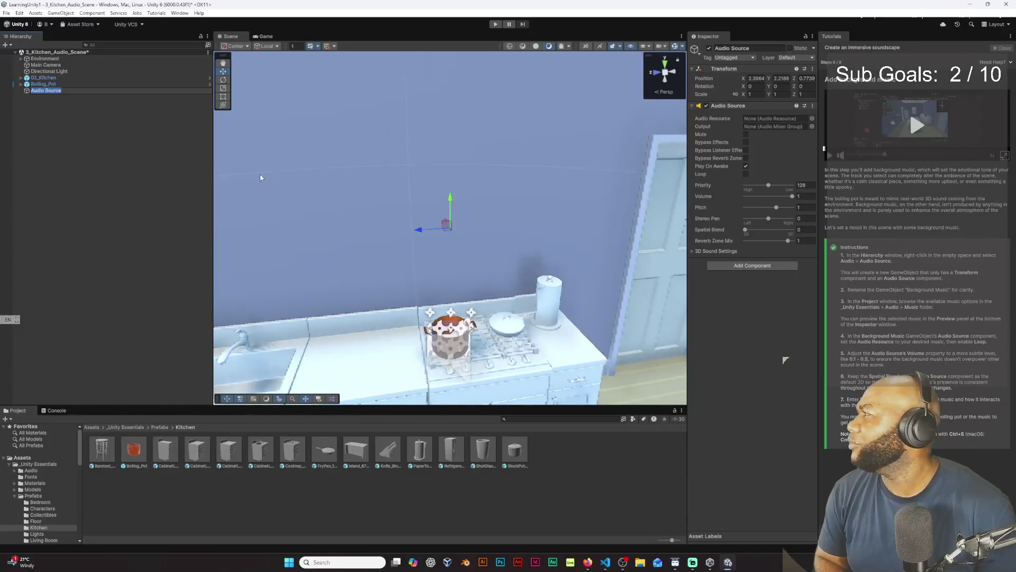
# - Name the new Audio Source object 'Background Music'
pyautogui.write('Ba')
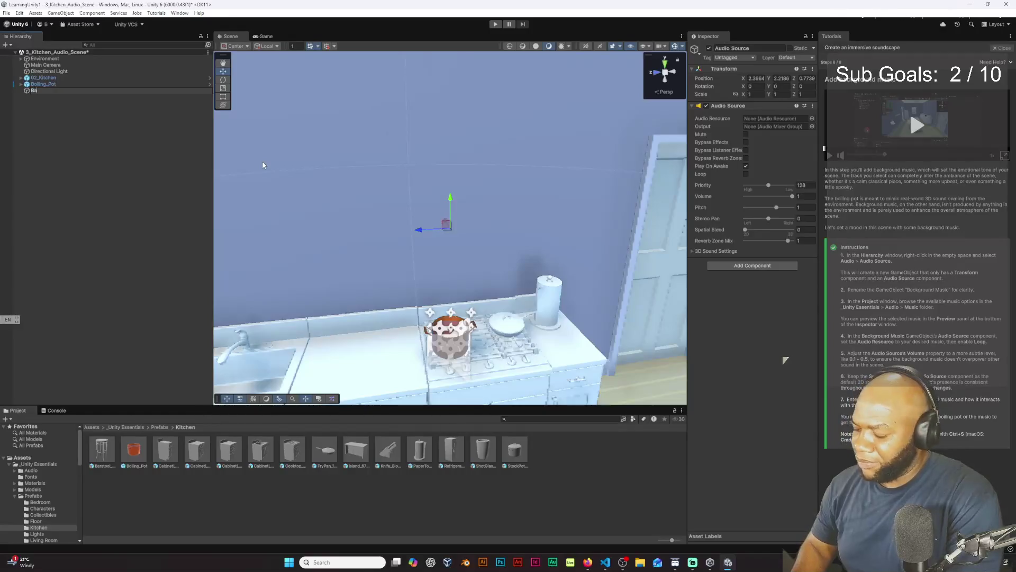
pyautogui.write('ckground')
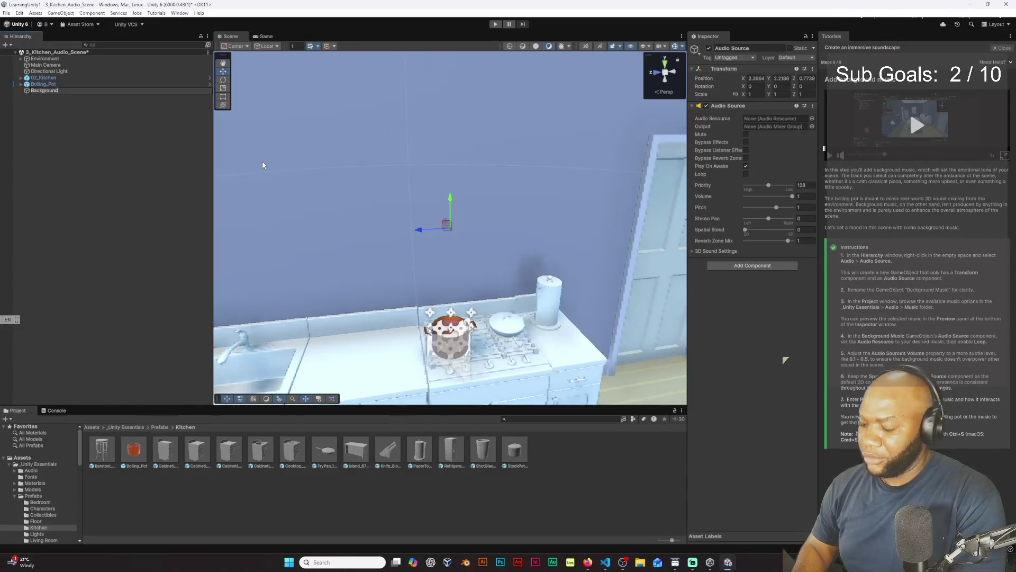
pyautogui.write(' Music')
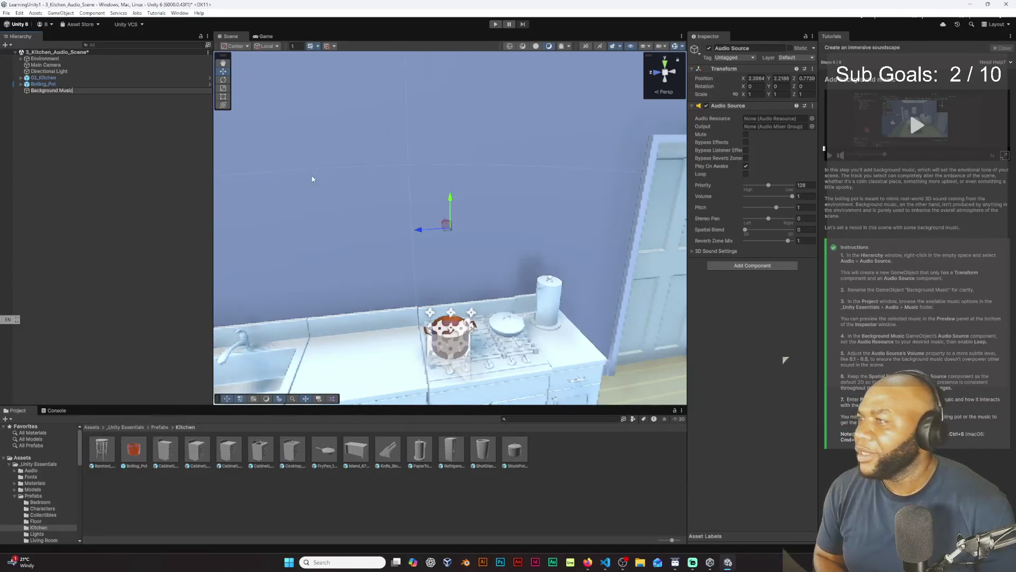
pyautogui.click(75, 90)
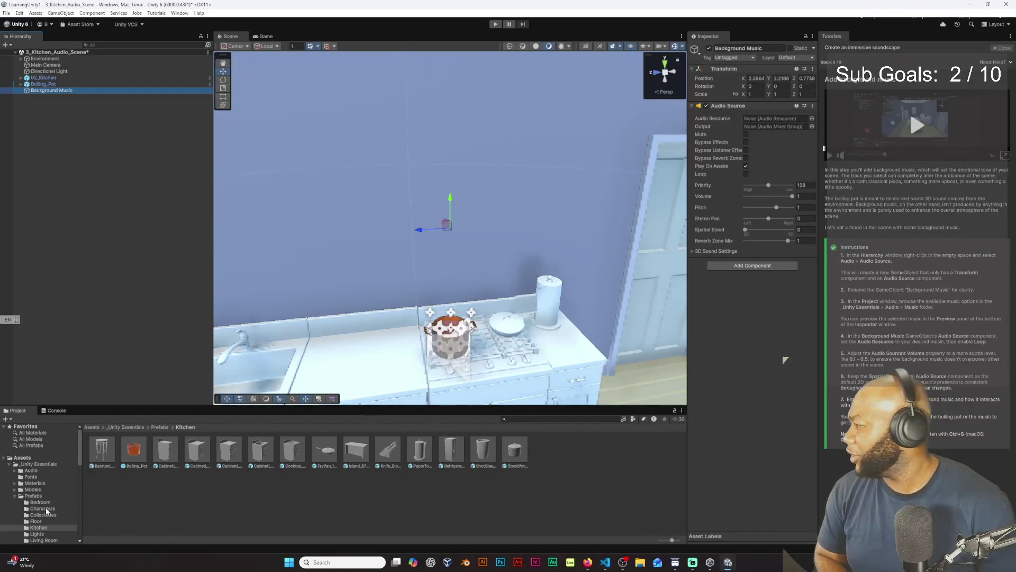
# - Open the Audio > Music folder and preview Music_Classical and Music_Driving
pyautogui.scroll(-2, 46, 468)
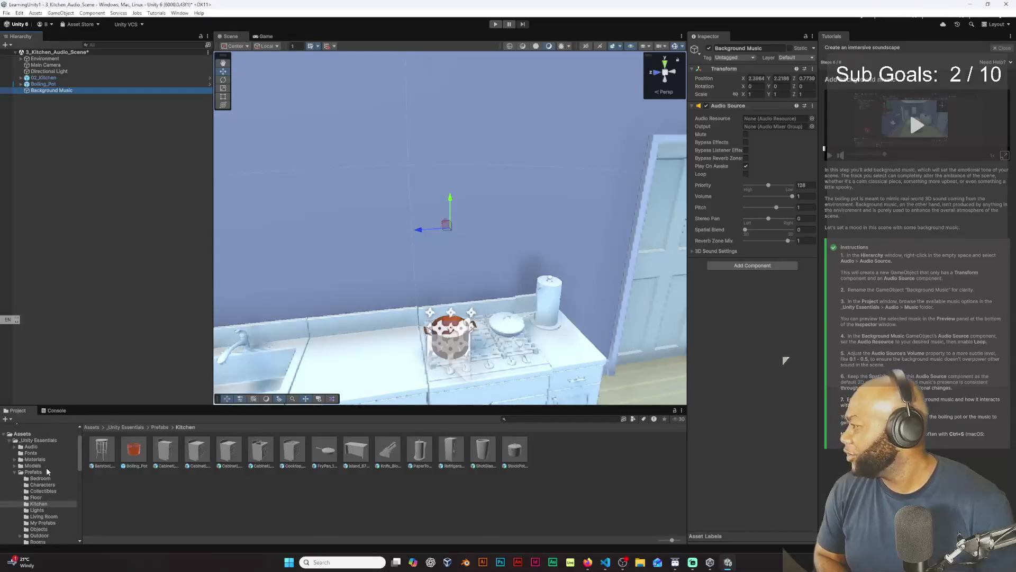
pyautogui.click(24, 447)
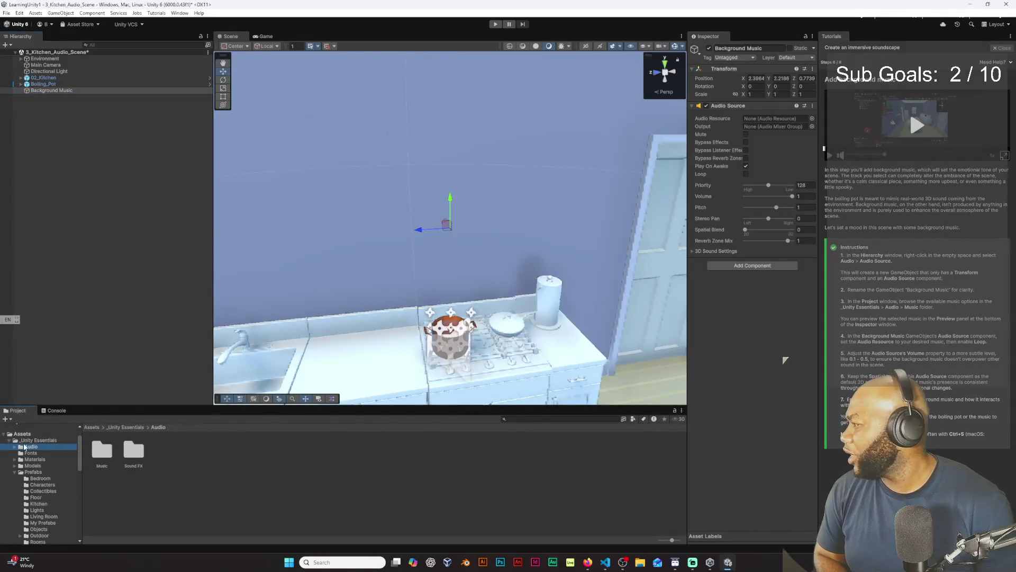
pyautogui.doubleClick(98, 458)
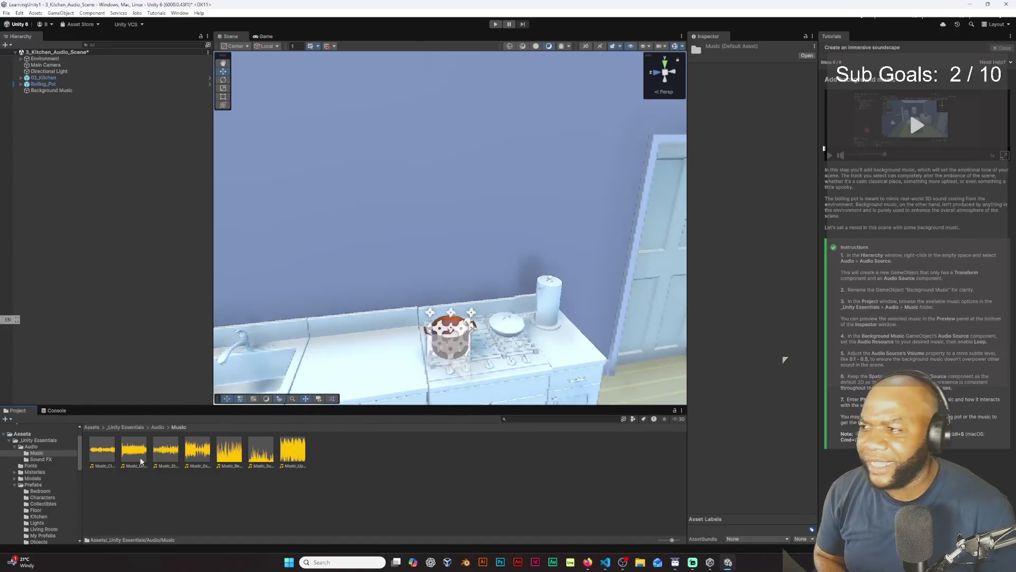
pyautogui.click(104, 460)
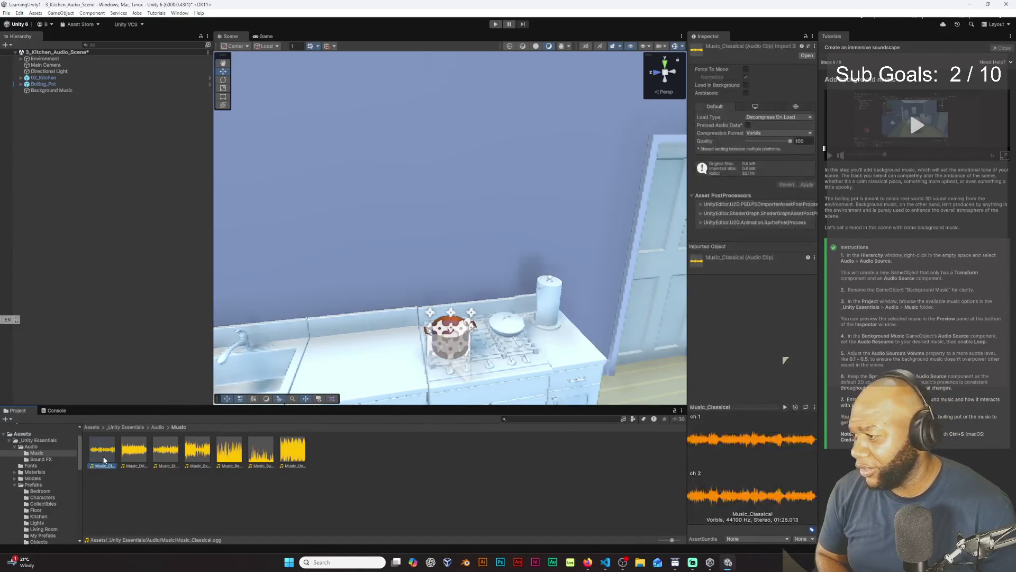
pyautogui.click(785, 407)
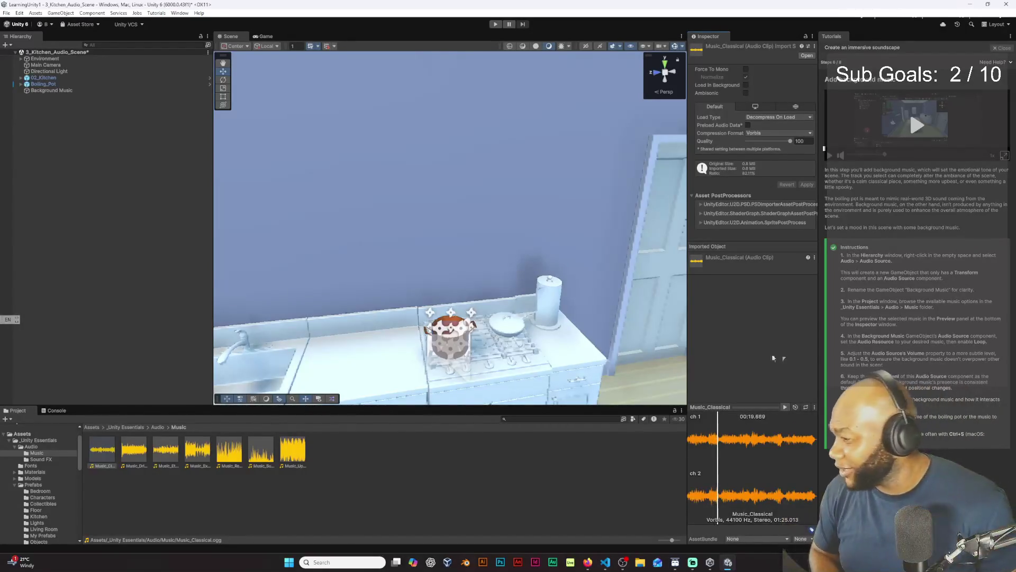
pyautogui.click(132, 454)
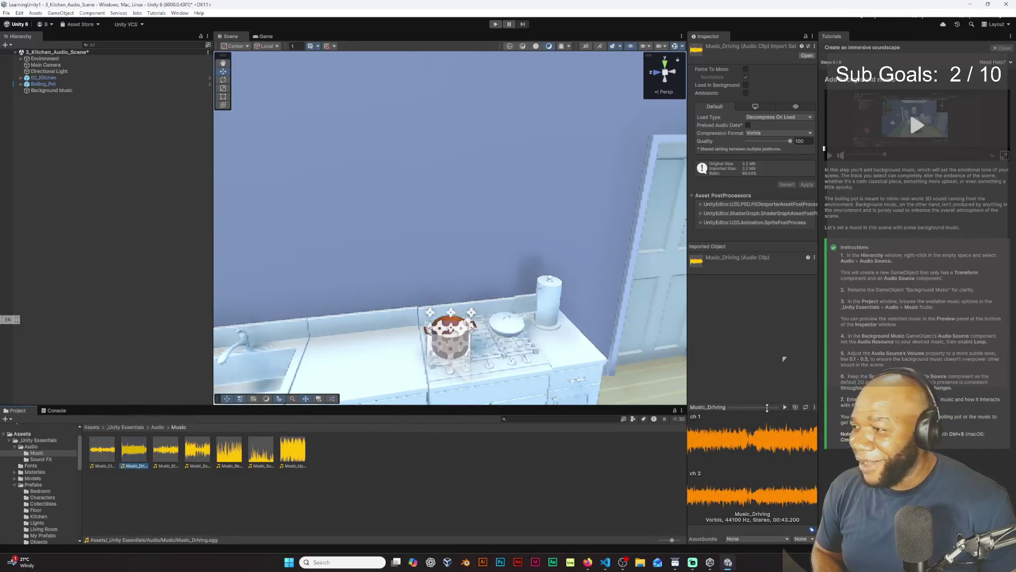
pyautogui.click(785, 408)
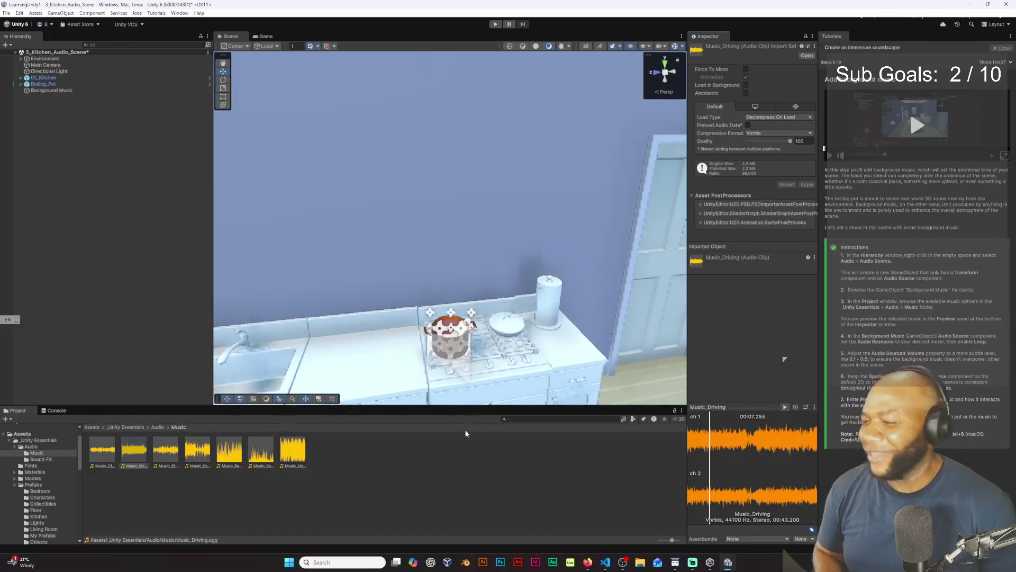
# - Preview Music_Ethereal, Music_Exciting and Music_Relaxed, then stop playback
pyautogui.click(166, 451)
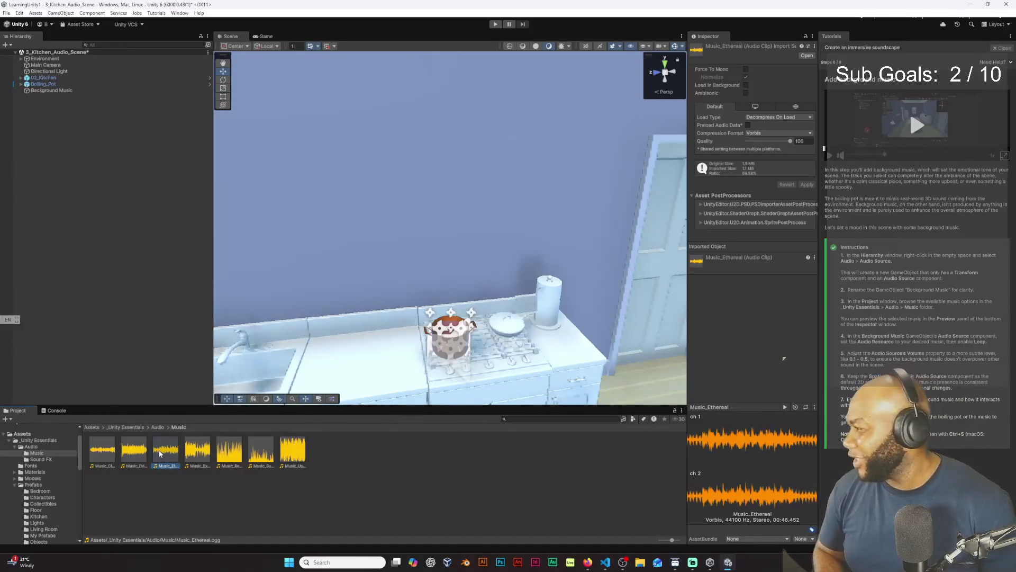
pyautogui.click(784, 408)
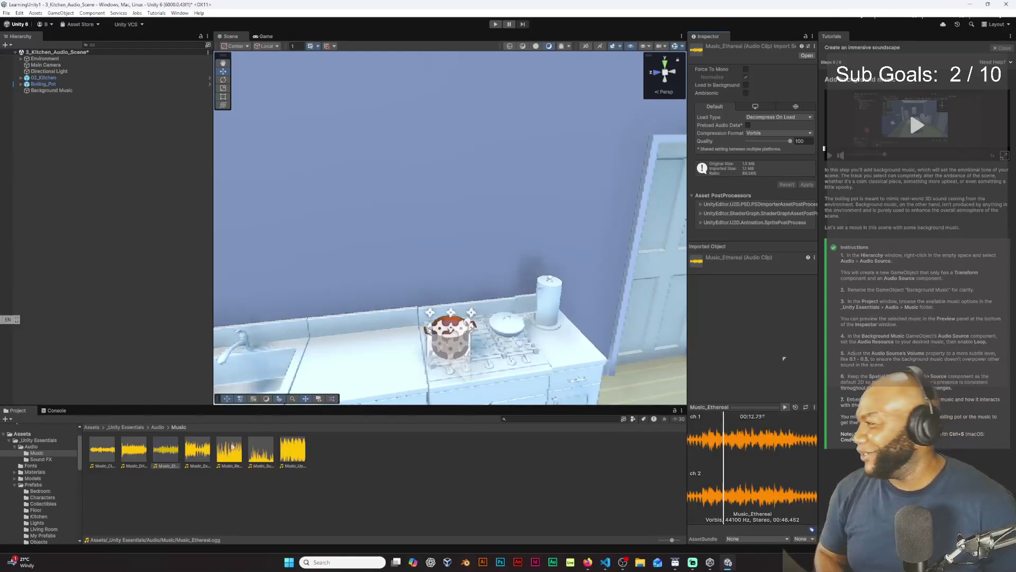
pyautogui.click(199, 453)
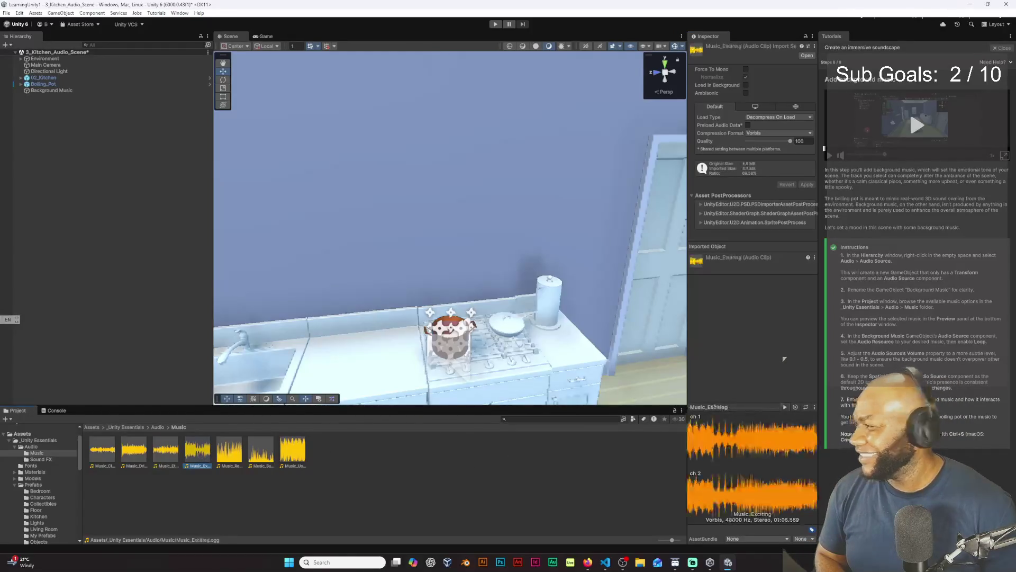
pyautogui.click(784, 408)
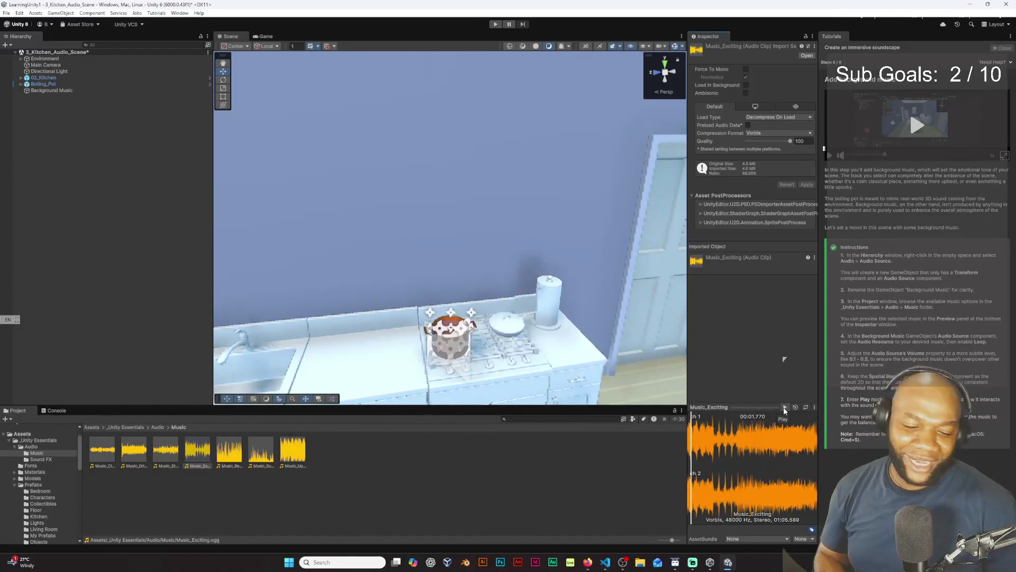
pyautogui.click(225, 450)
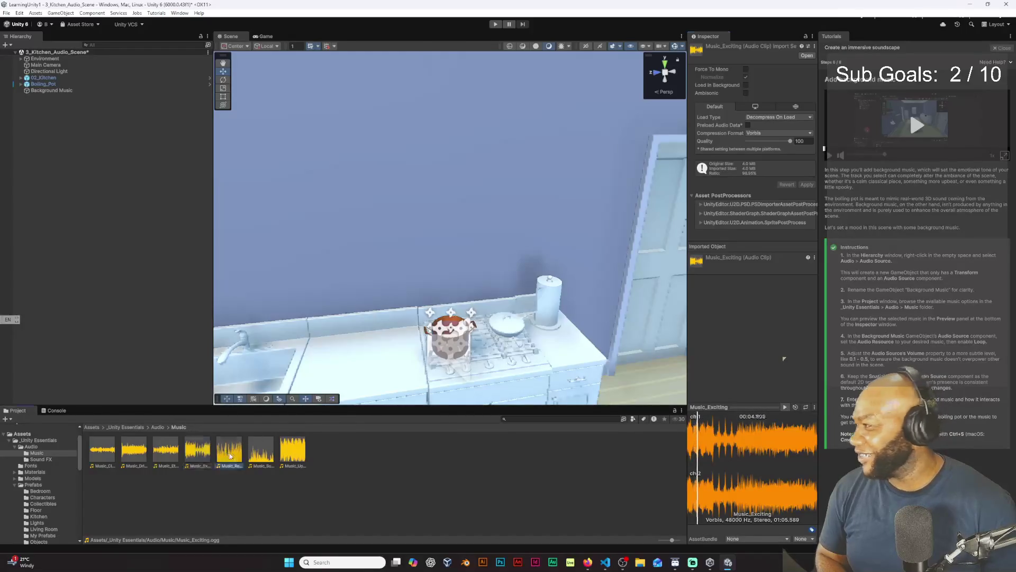
pyautogui.click(784, 407)
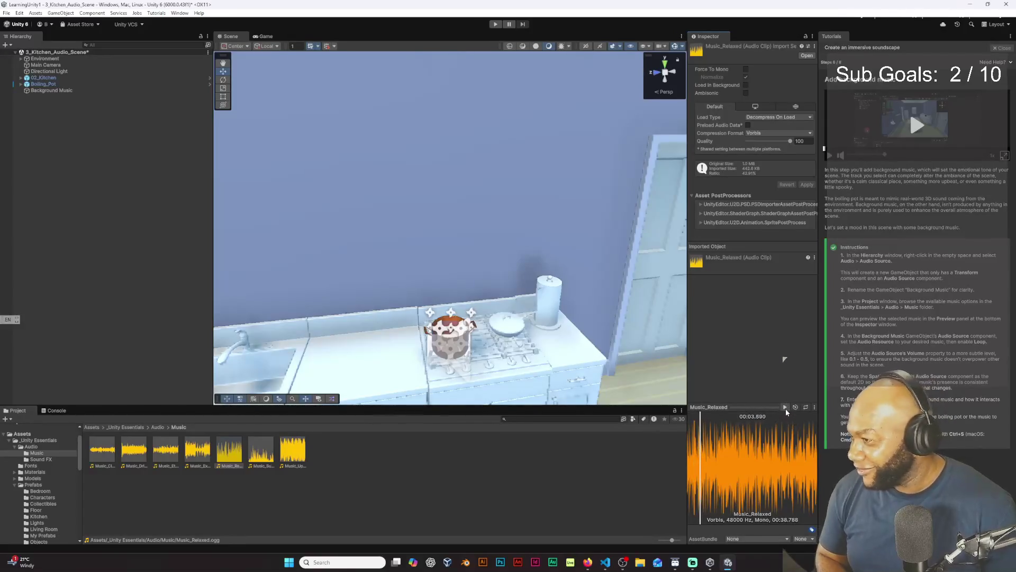
pyautogui.click(785, 409)
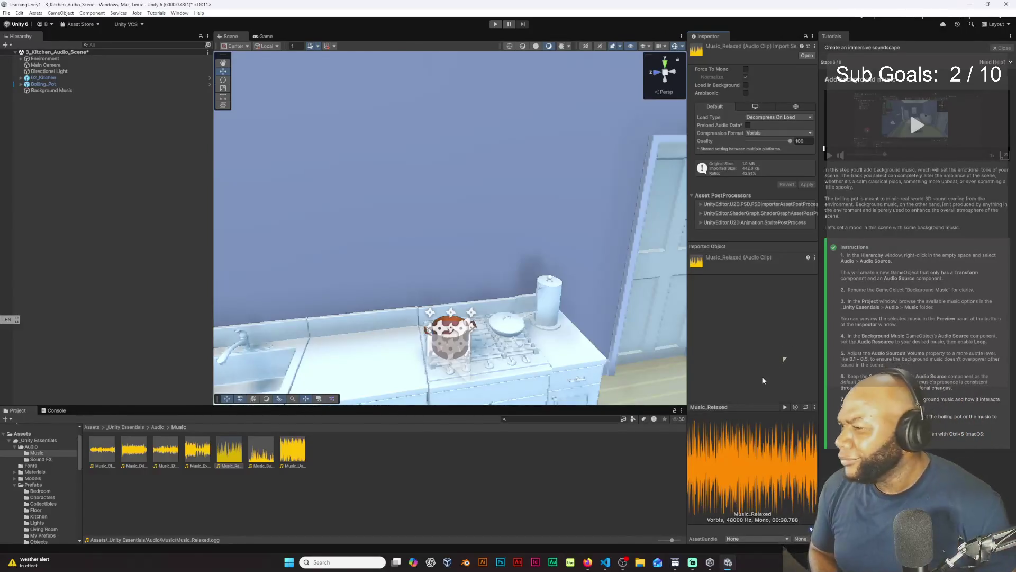
# - Play the Music_Relaxed clip preview in the Inspector
pyautogui.click(784, 407)
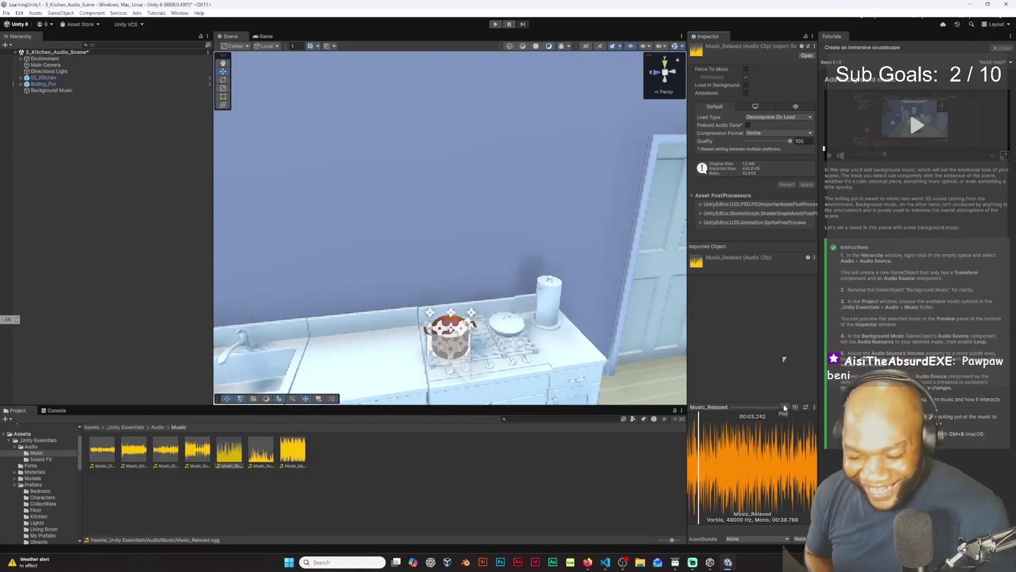
# - Stop Music_Relaxed, then select Music_Suspenseful and play and stop its preview
pyautogui.click(784, 407)
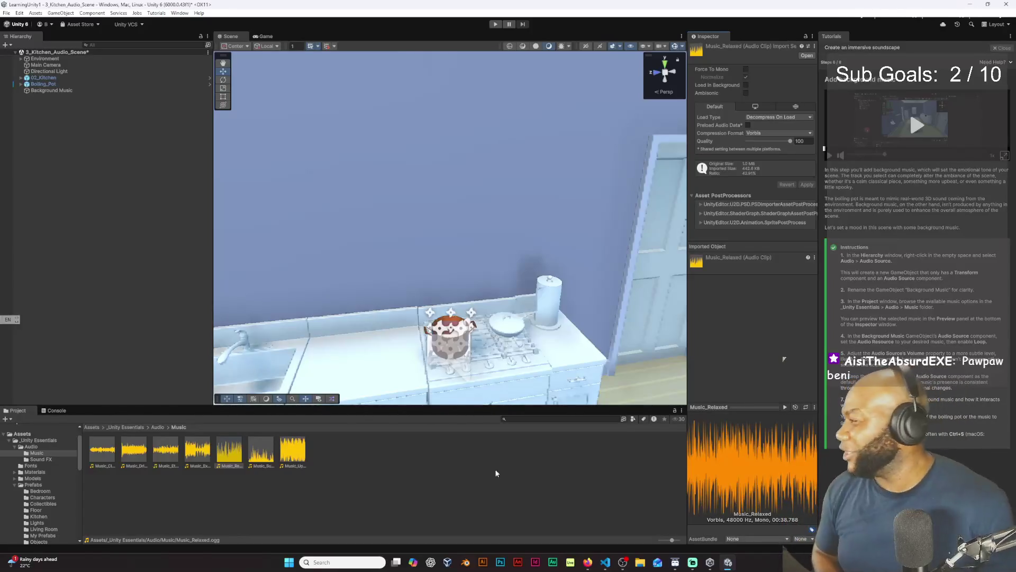
pyautogui.click(261, 451)
pyautogui.click(786, 407)
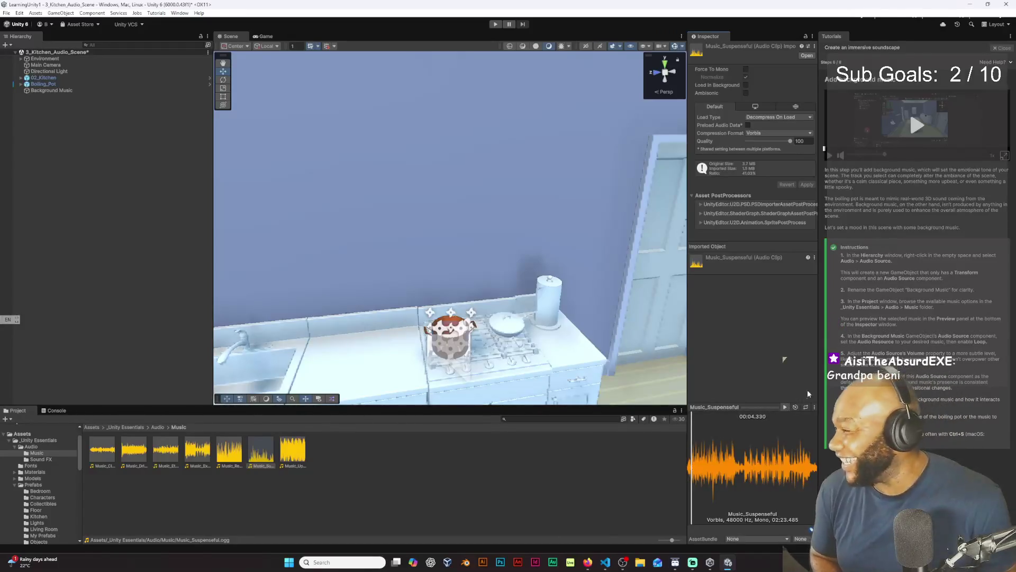
pyautogui.click(786, 406)
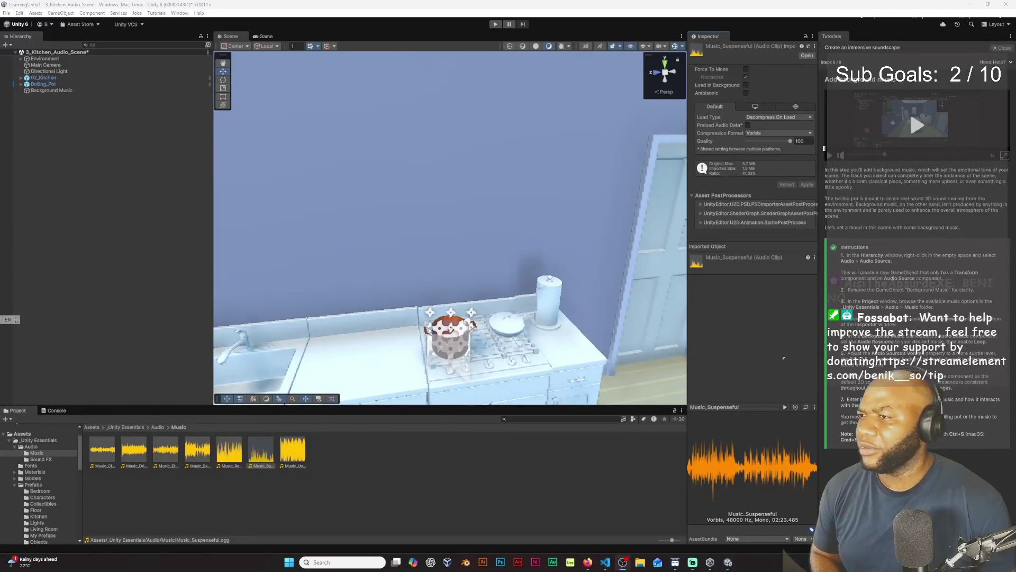
# - Try Fridge_Hum and Music_Classical on Background Music's Audio Source, settle on Music_Upbeat, then select the Music_Ethereal clip
pyautogui.click(66, 91)
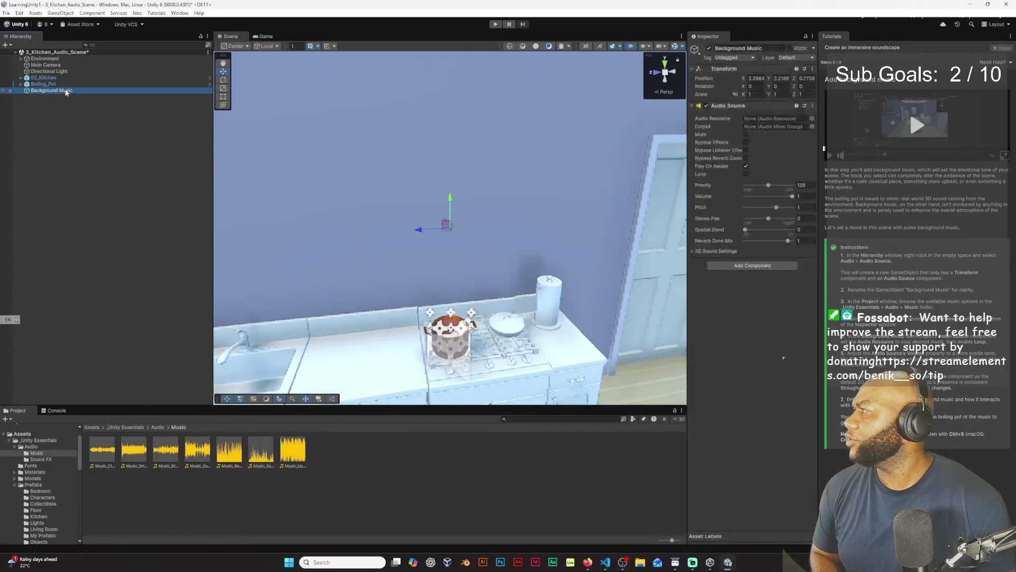
pyautogui.click(812, 119)
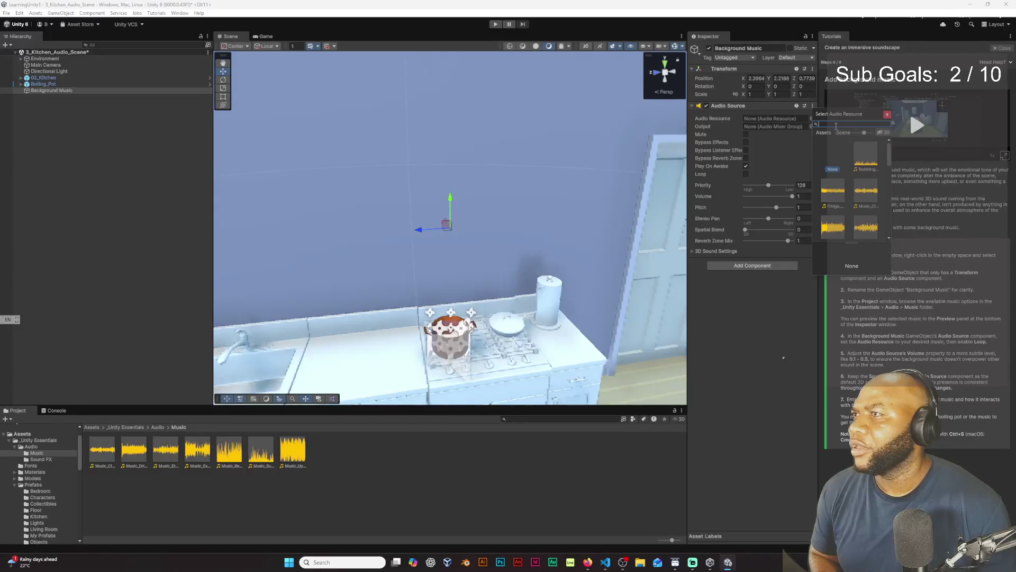
pyautogui.click(835, 193)
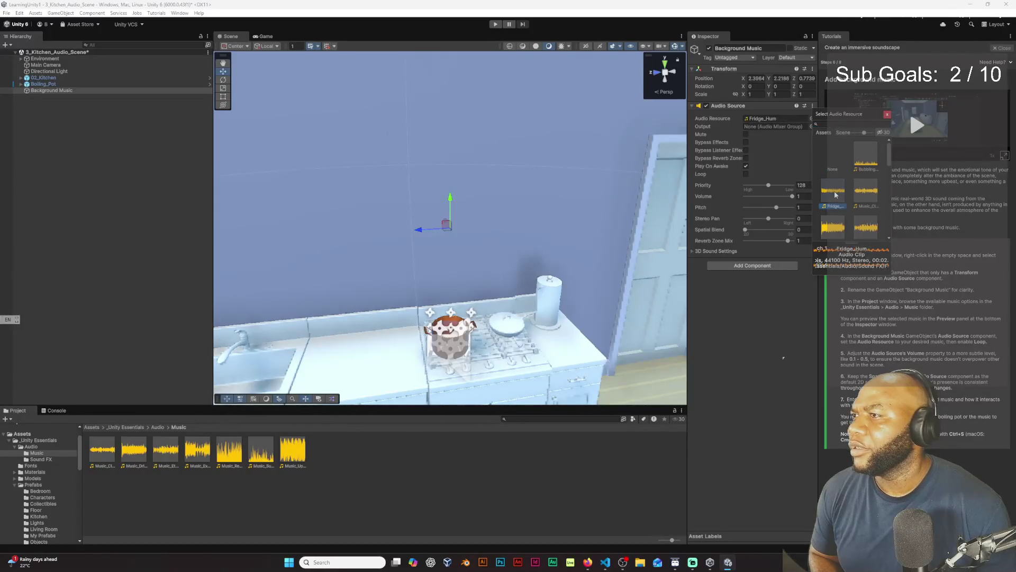
pyautogui.click(869, 203)
pyautogui.moveTo(889, 160); pyautogui.dragTo(888, 179)
pyautogui.click(870, 184)
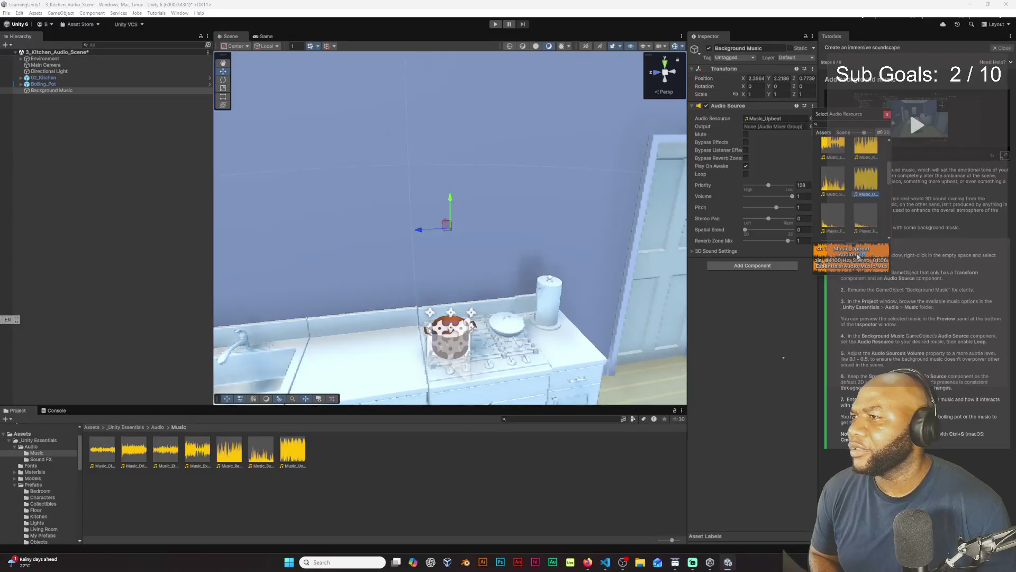
pyautogui.click(786, 307)
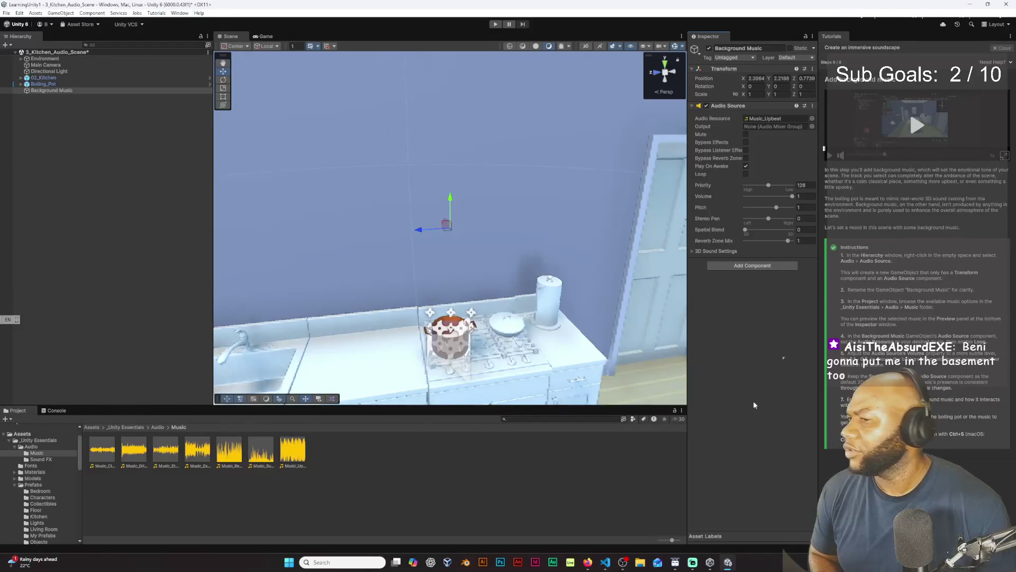
pyautogui.click(166, 453)
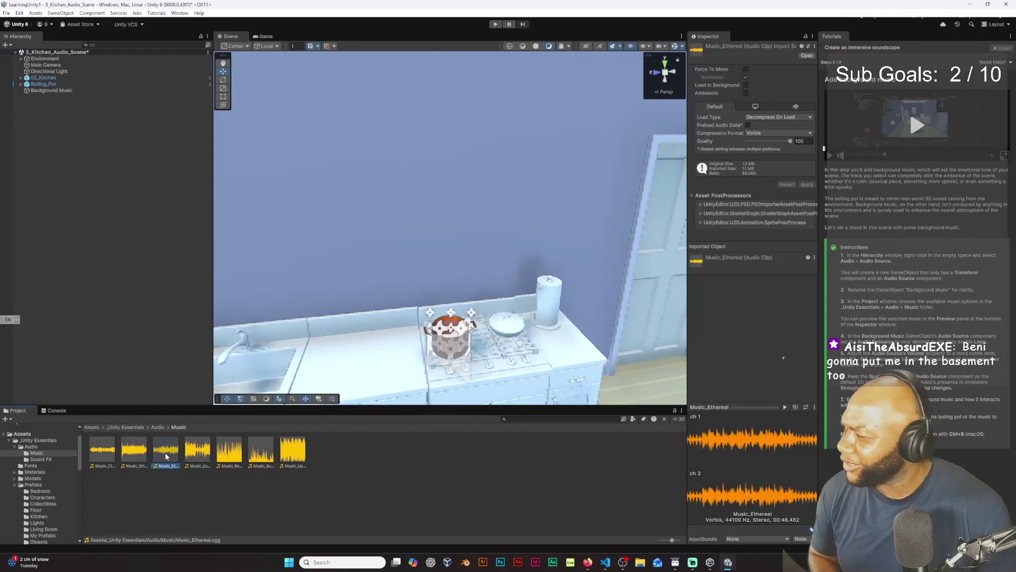
# - Preview the Music_Ethereal and Music_Exciting clips, then reselect the Background Music object
pyautogui.click(785, 407)
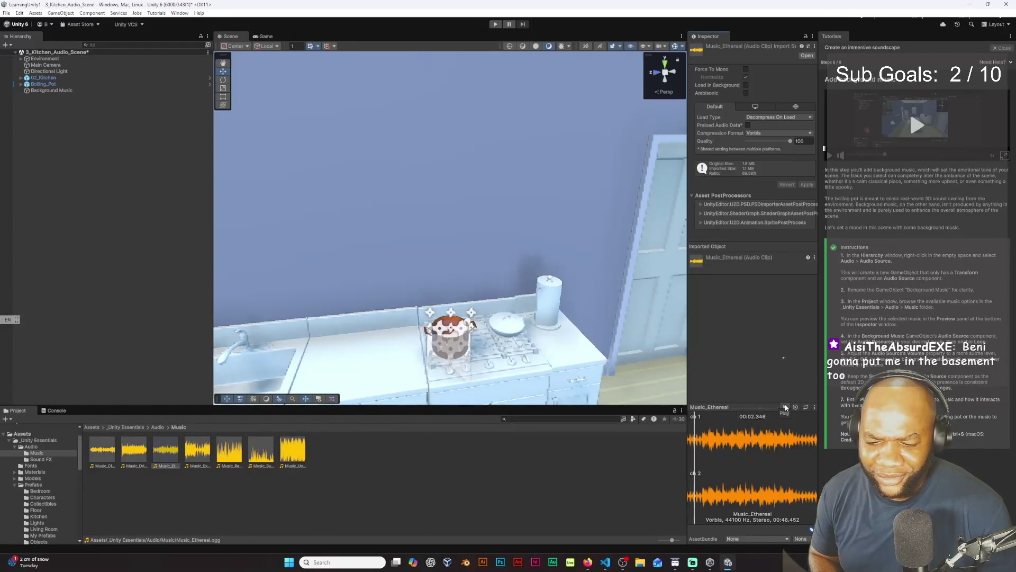
pyautogui.click(201, 460)
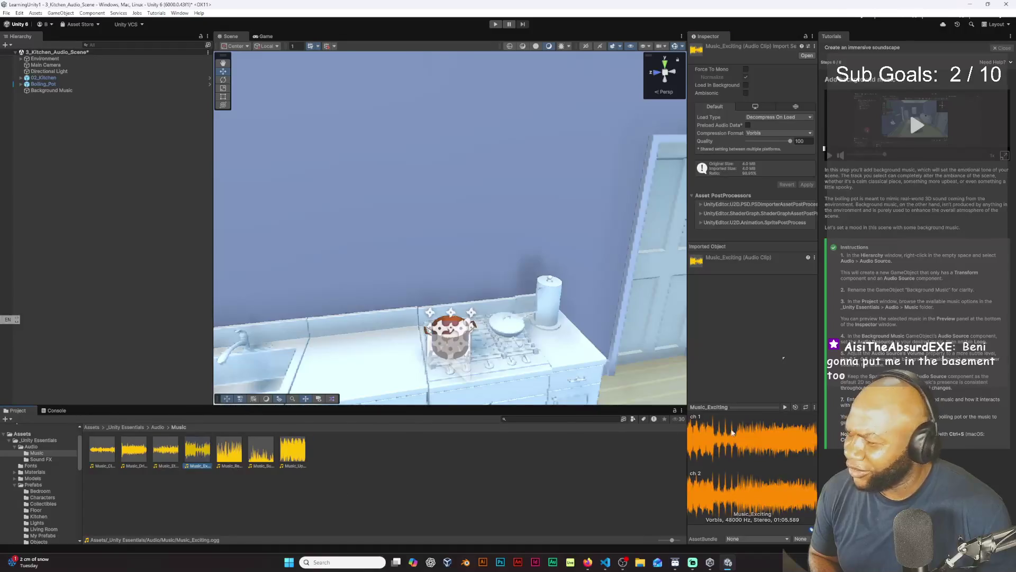
pyautogui.click(783, 406)
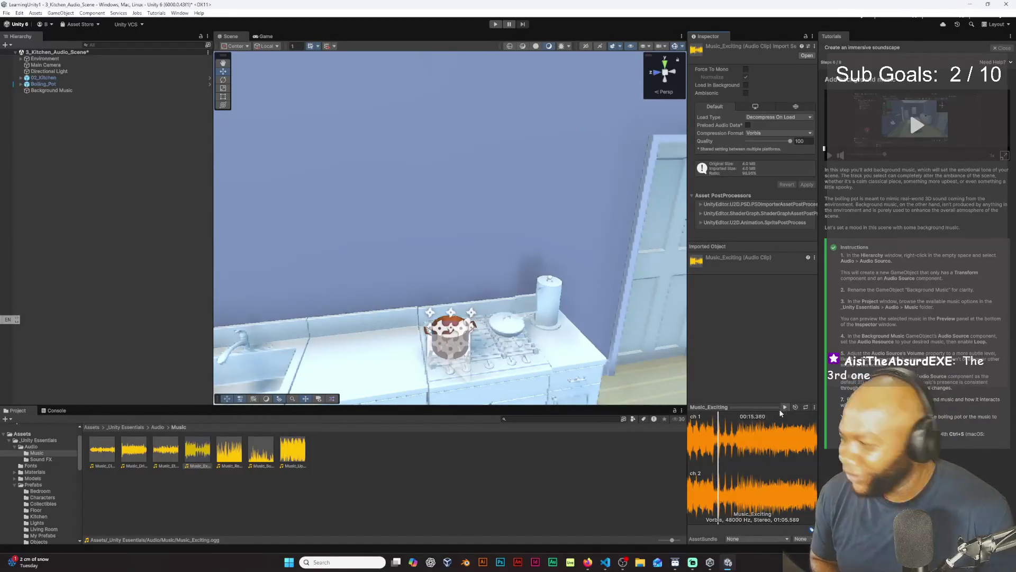
pyautogui.click(174, 454)
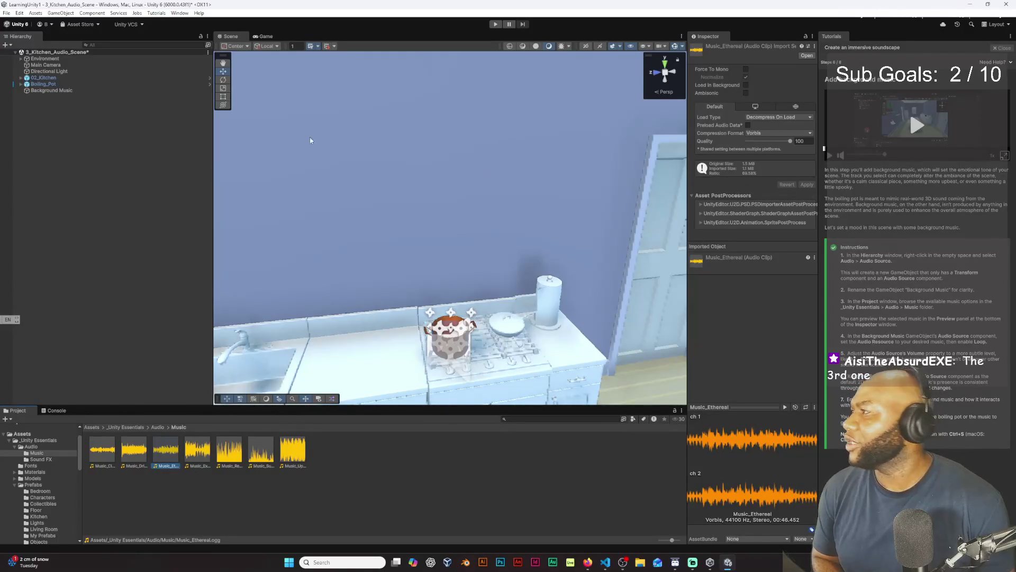
pyautogui.click(77, 93)
pyautogui.click(147, 93)
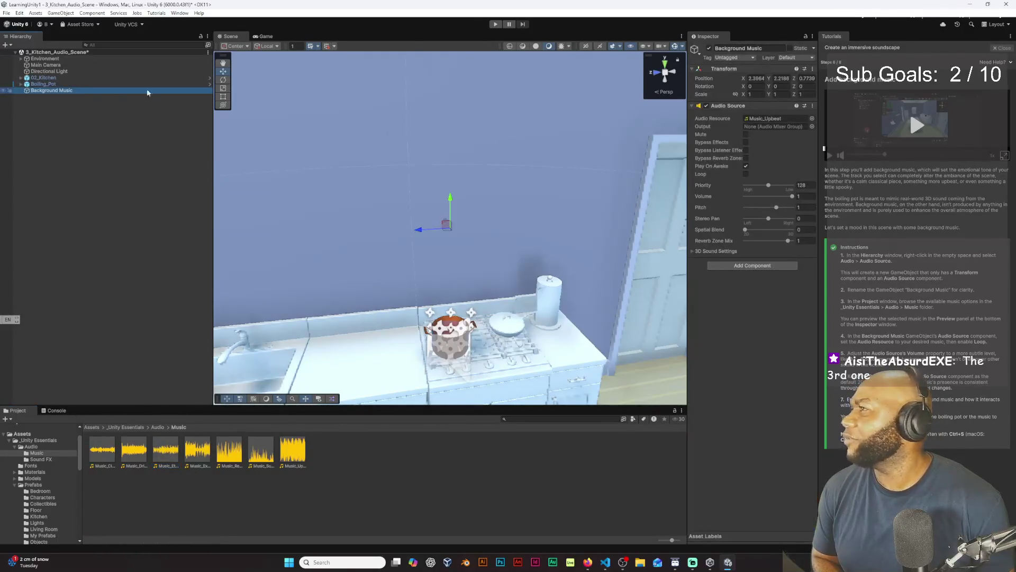
# - Swap the Audio Resource from Music_Upbeat to Music_Ethereal using a widened clip chooser
pyautogui.click(813, 119)
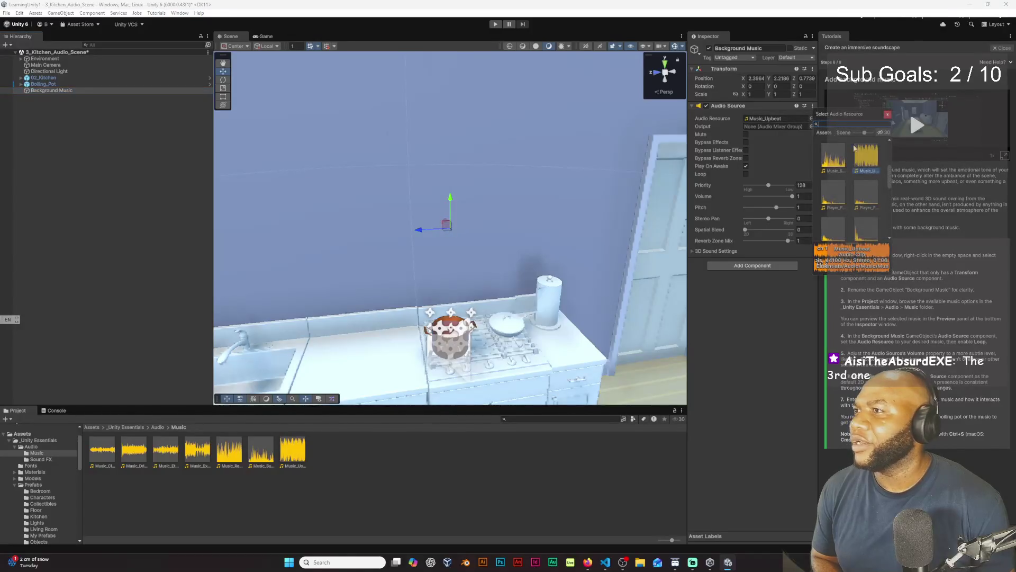
pyautogui.moveTo(893, 186); pyautogui.dragTo(928, 198)
pyautogui.moveTo(928, 202); pyautogui.dragTo(927, 157)
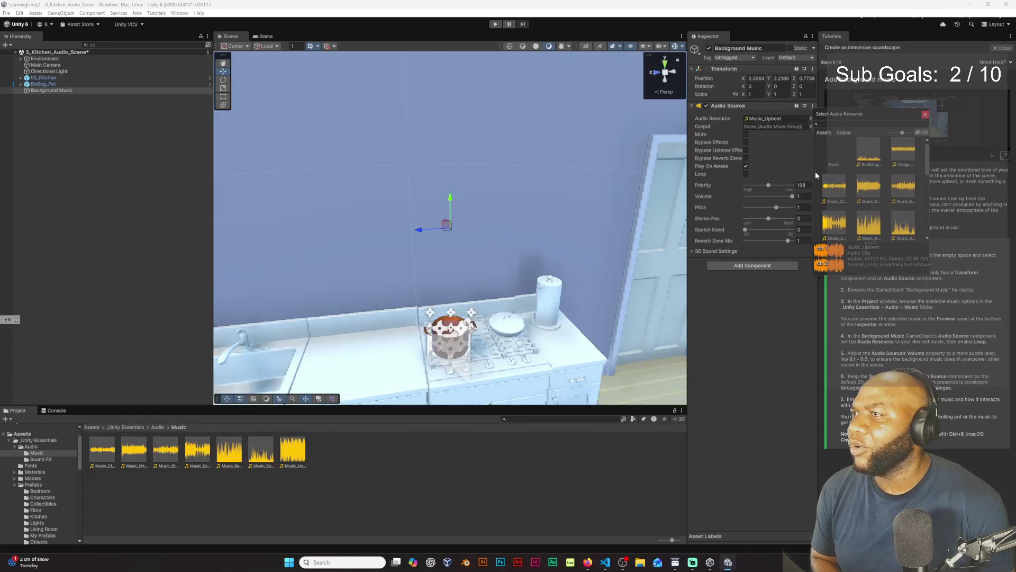
pyautogui.click(907, 194)
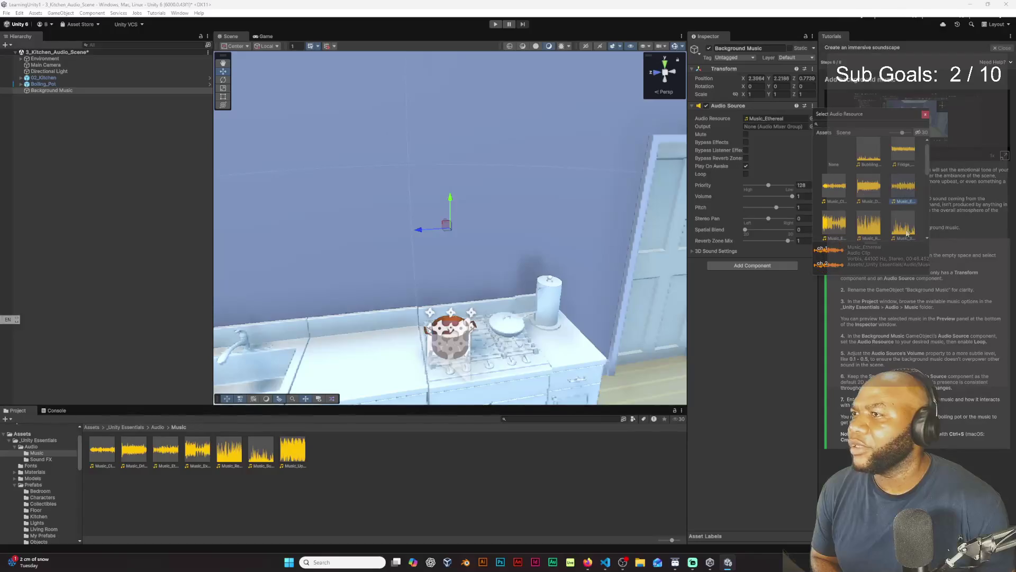
pyautogui.doubleClick(906, 196)
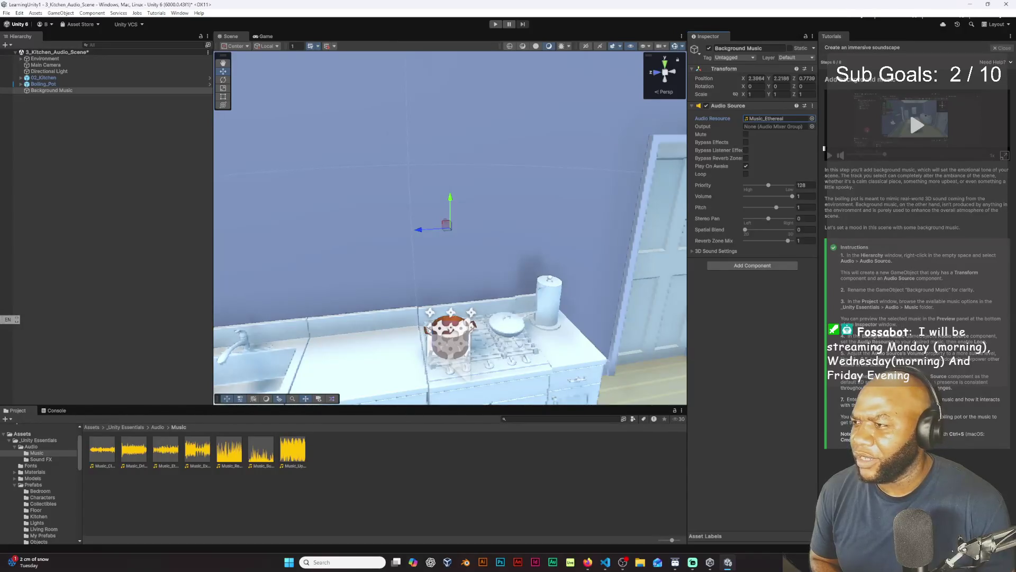
# - Enable Loop, drop the music Volume to 0.101, and enter Play mode
pyautogui.click(746, 173)
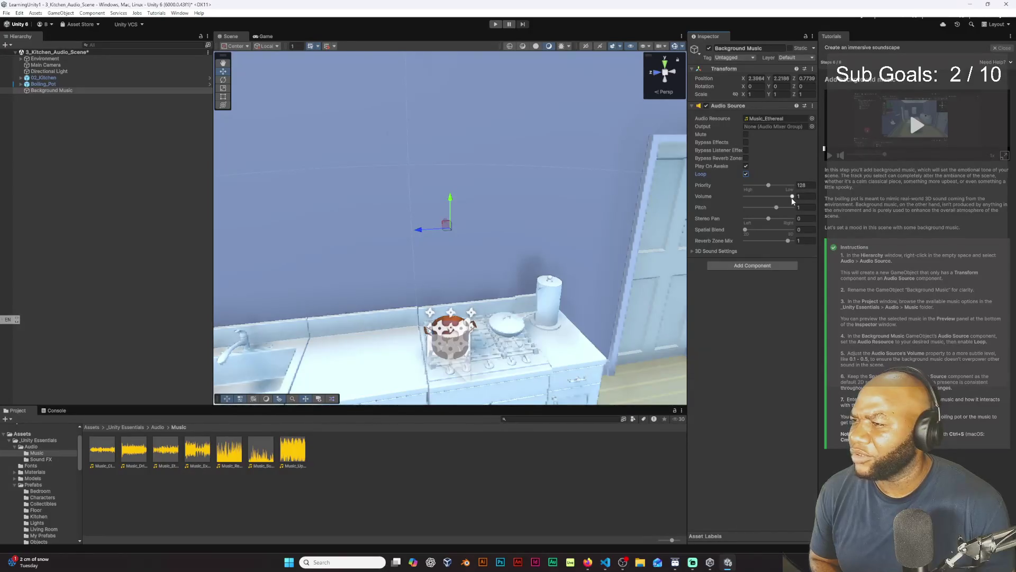
pyautogui.moveTo(792, 196); pyautogui.dragTo(750, 198)
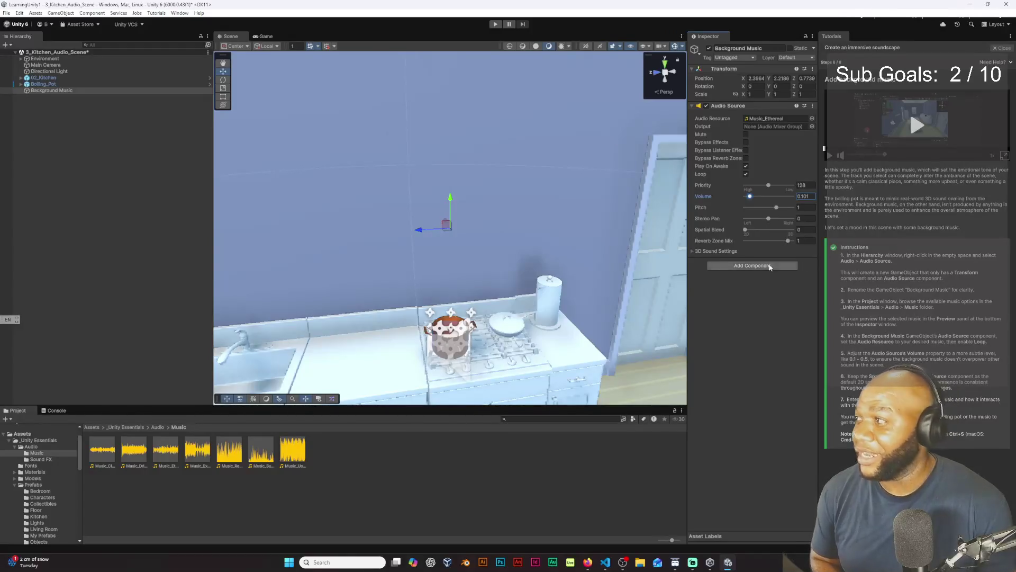
pyautogui.click(496, 24)
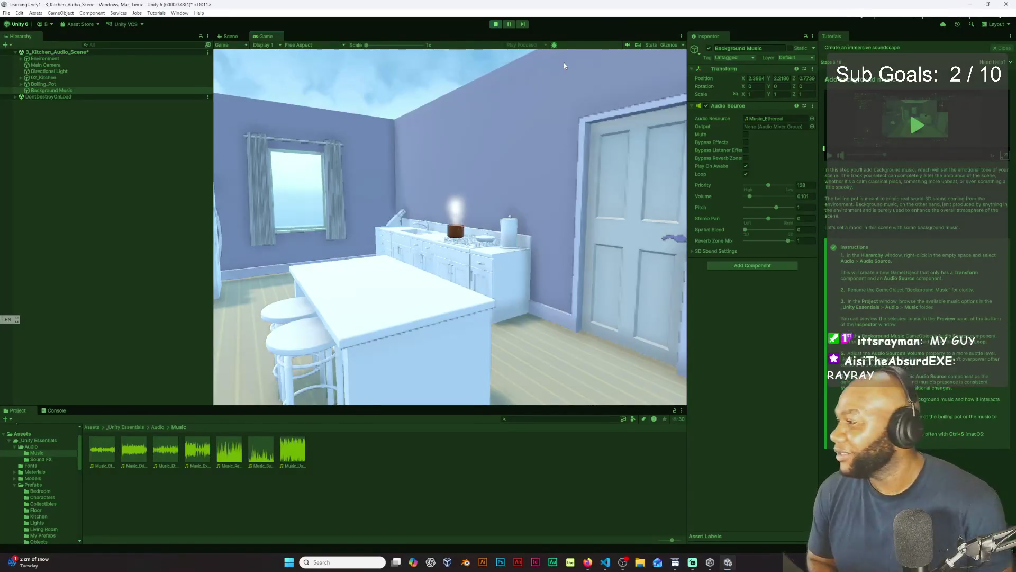
# - Look around and walk past the kitchen island to the steaming pot, then exit Play mode
pyautogui.moveTo(560, 163)
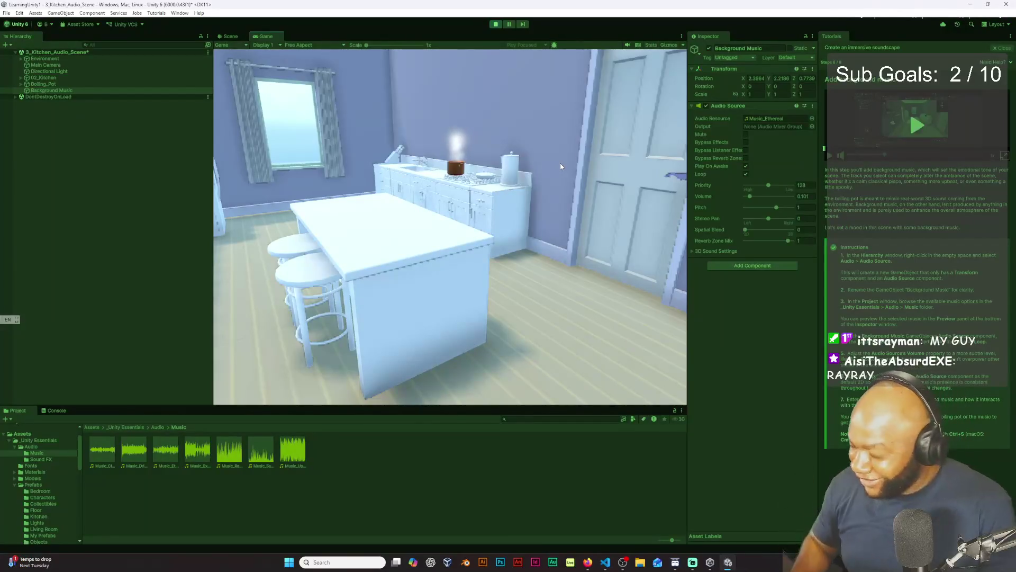
pyautogui.moveTo(518, 131)
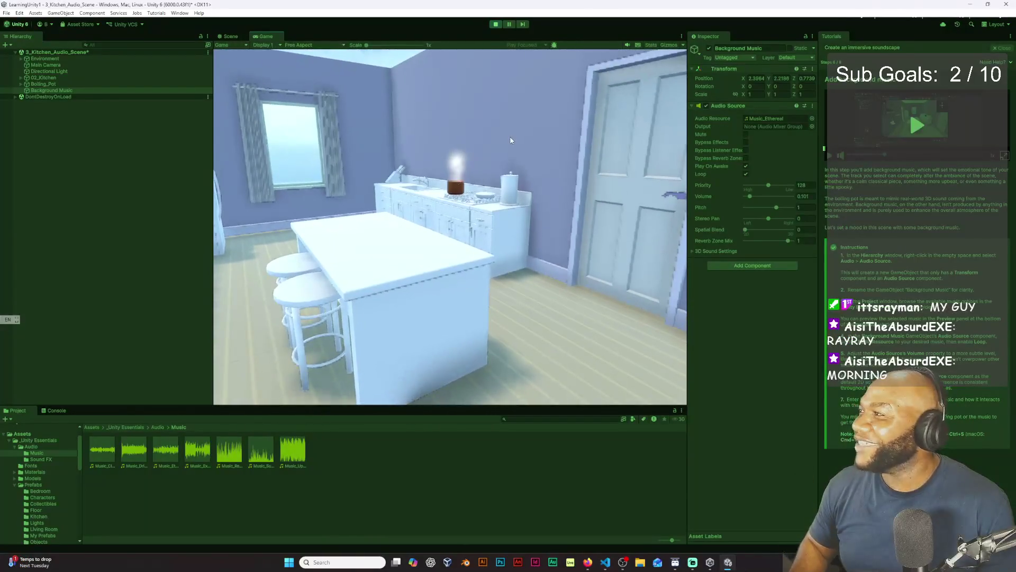
pyautogui.moveTo(532, 171)
pyautogui.moveTo(508, 155)
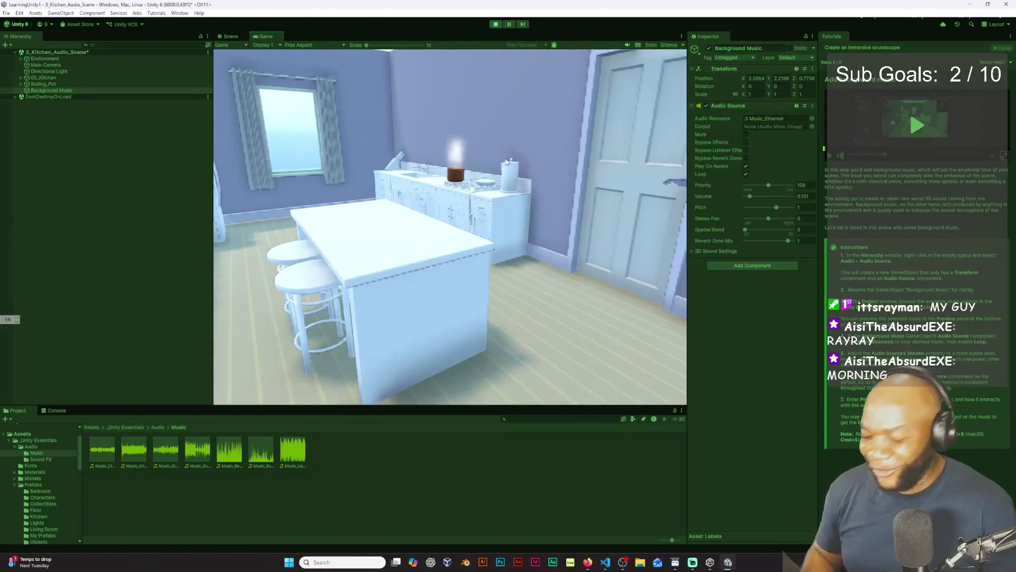
pyautogui.press('a')
pyautogui.press('d')
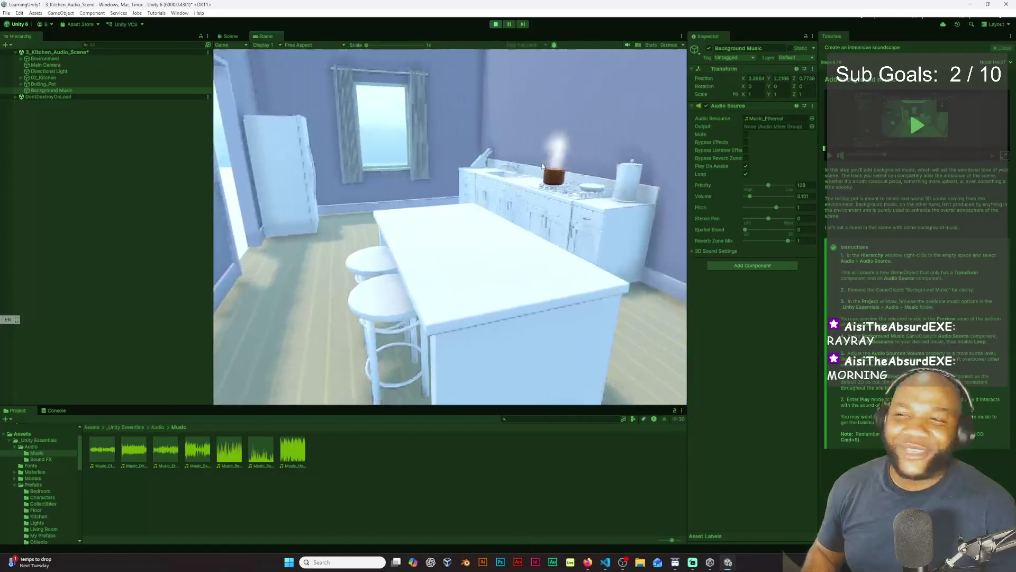
pyautogui.press('w')
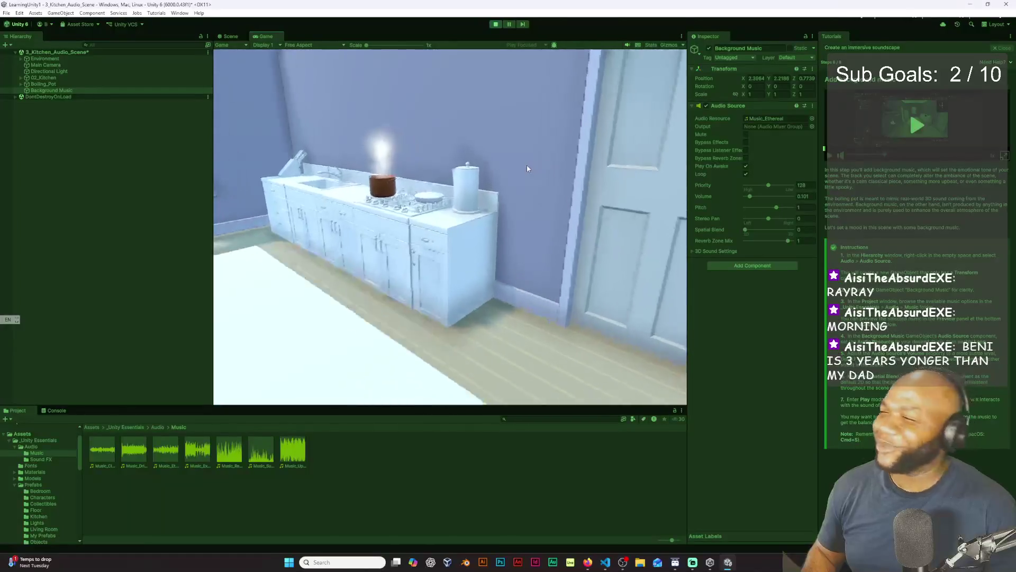
pyautogui.press('w')
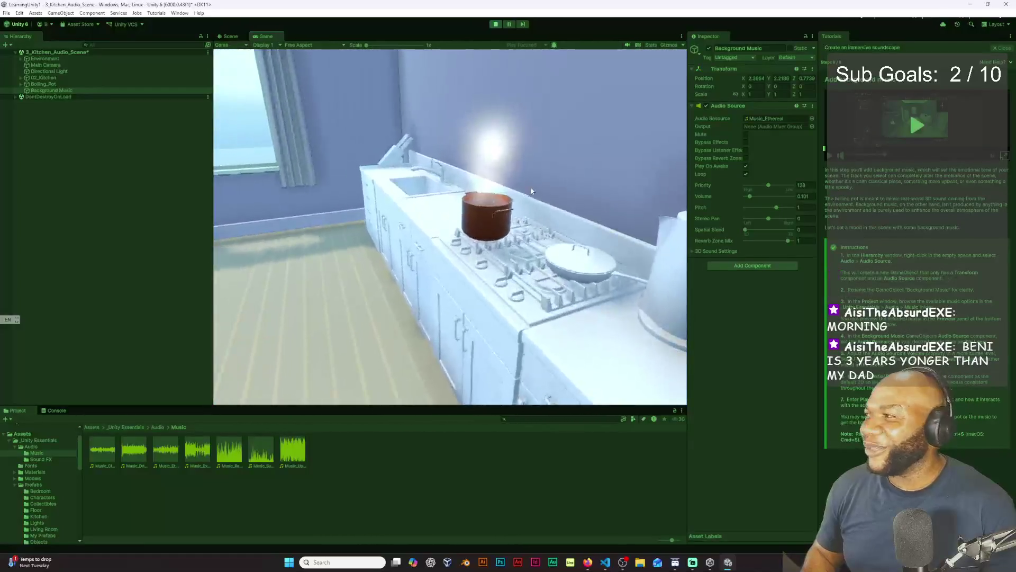
pyautogui.press('w')
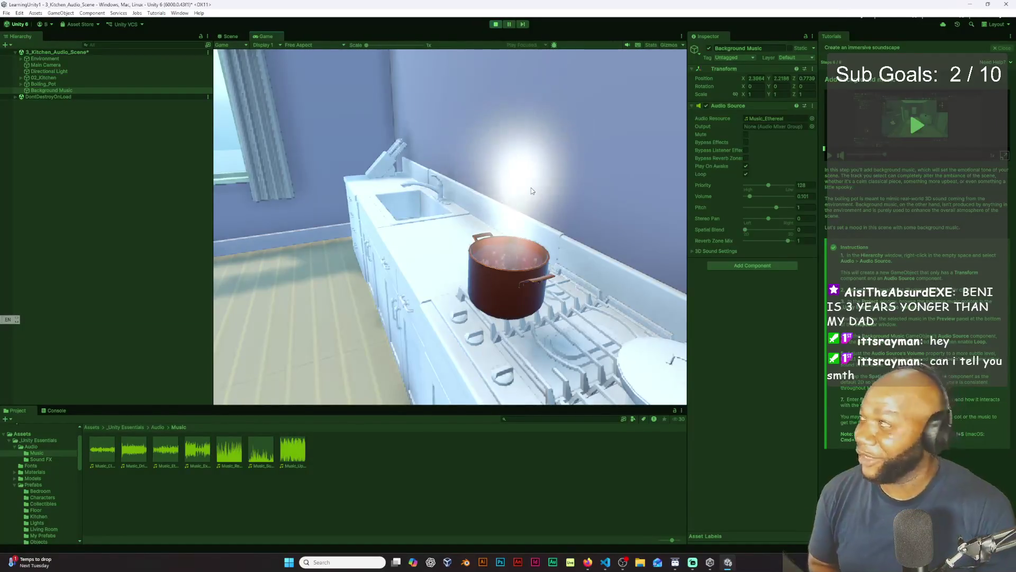
pyautogui.moveTo(532, 191)
pyautogui.mouseDown()
pyautogui.moveTo(540, 196)
pyautogui.moveTo(509, 63)
pyautogui.mouseUp()
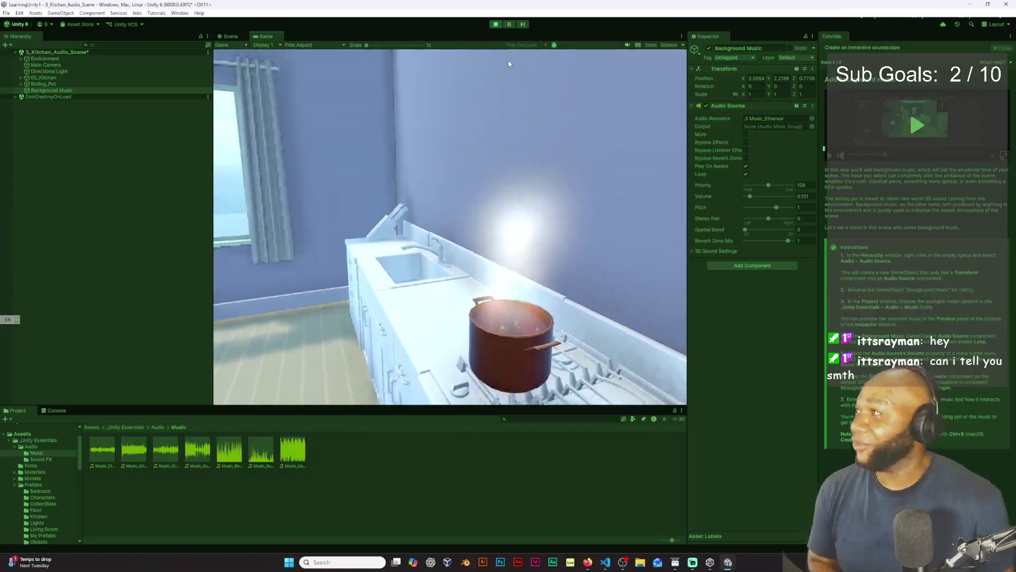
pyautogui.click(499, 24)
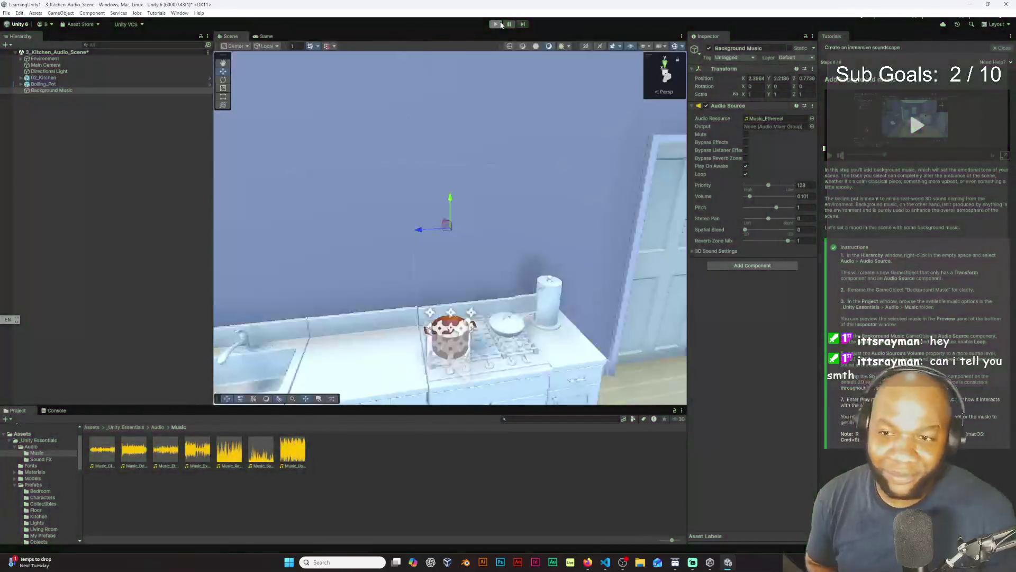
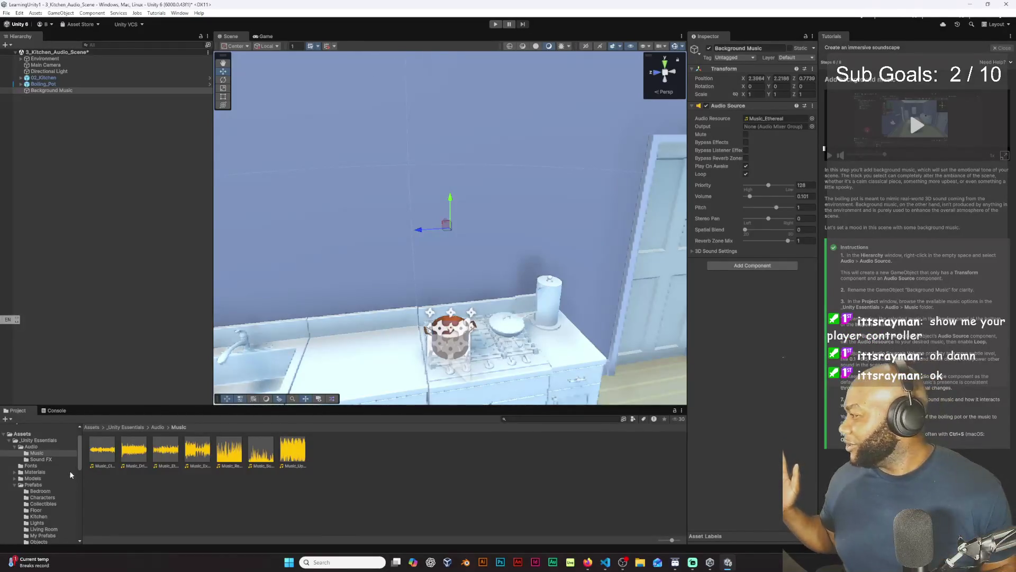
# - Select Main Camera and then 02_Kitchen in the Hierarchy, and save the kitchen scene with Ctrl+S
pyautogui.scroll(8, 77, 492)
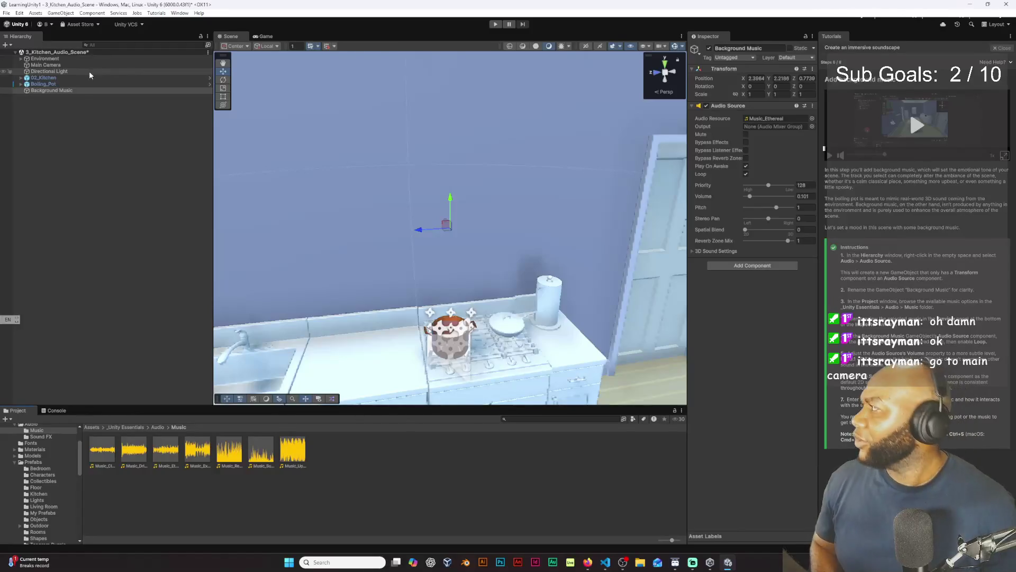
pyautogui.click(75, 65)
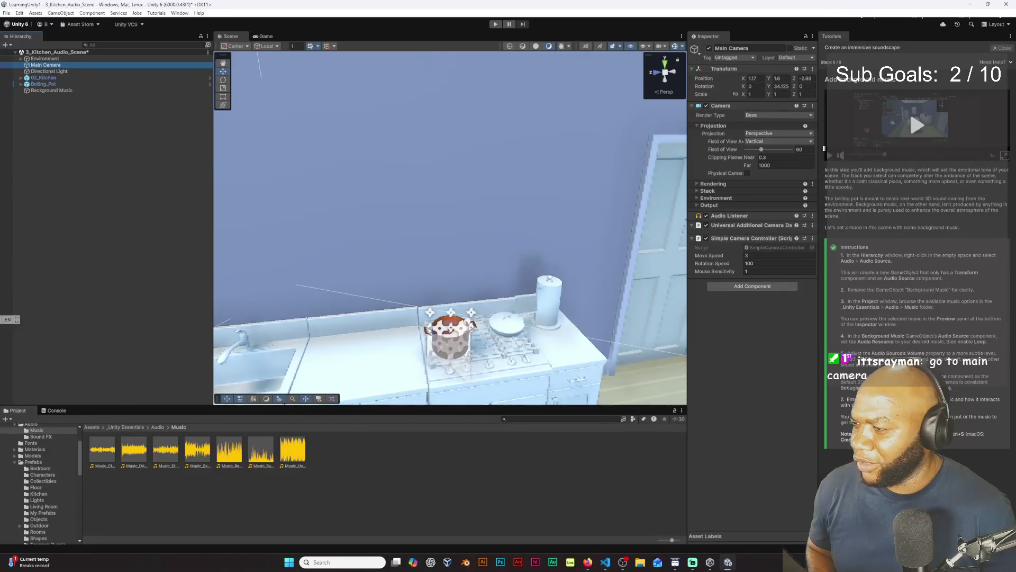
pyautogui.click(618, 283)
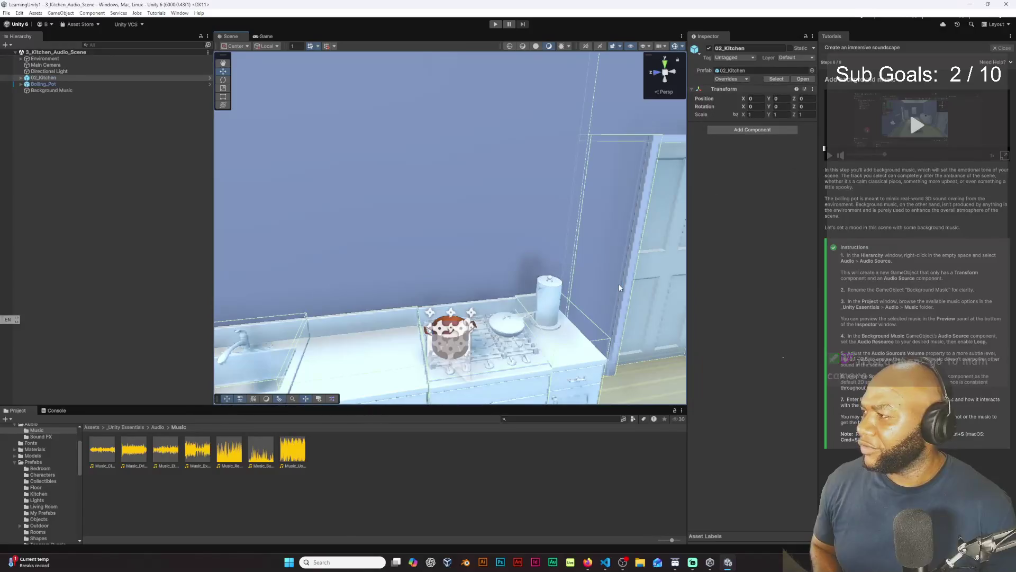
pyautogui.hotkey('ctrl', 's')
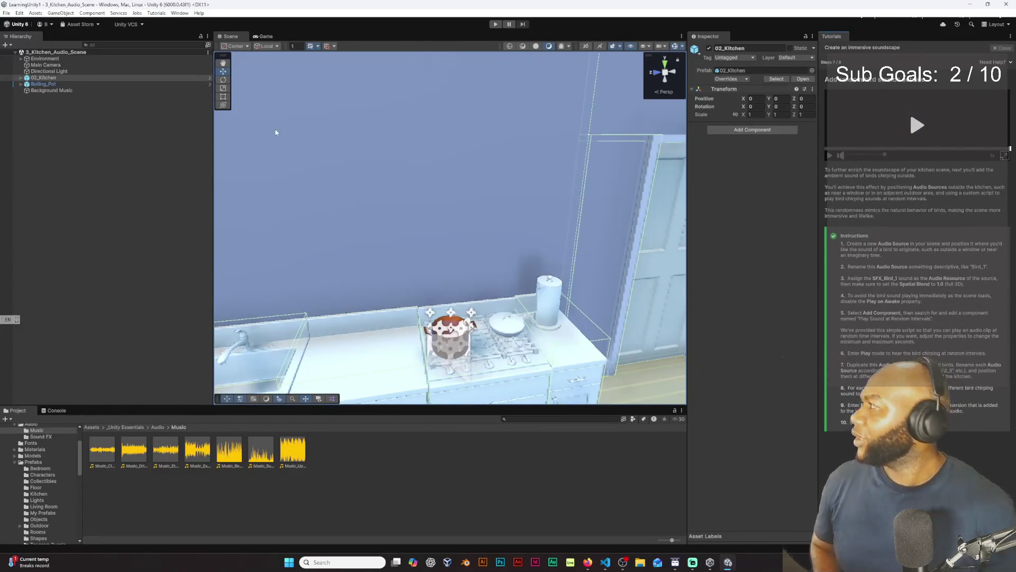
# - Open SimpleCameraController.cs in Visual Studio from the Main Camera's Simple Camera Controller component
pyautogui.click(67, 64)
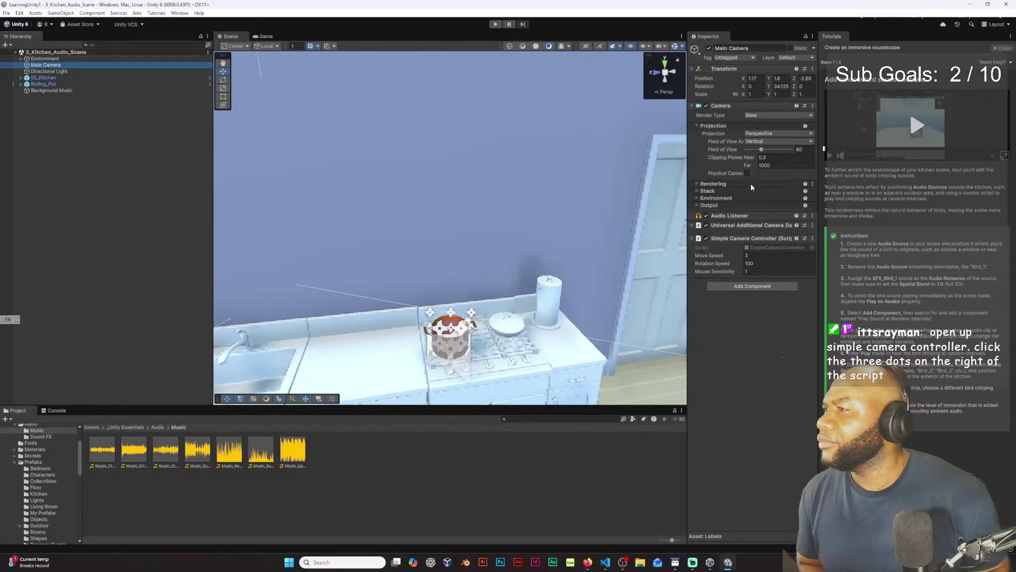
pyautogui.click(812, 239)
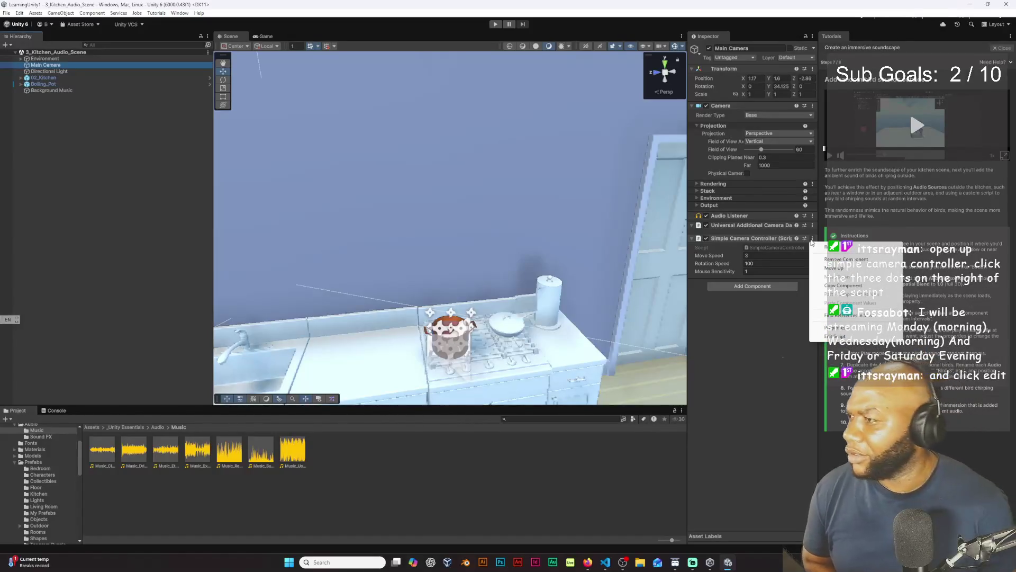
pyautogui.click(832, 336)
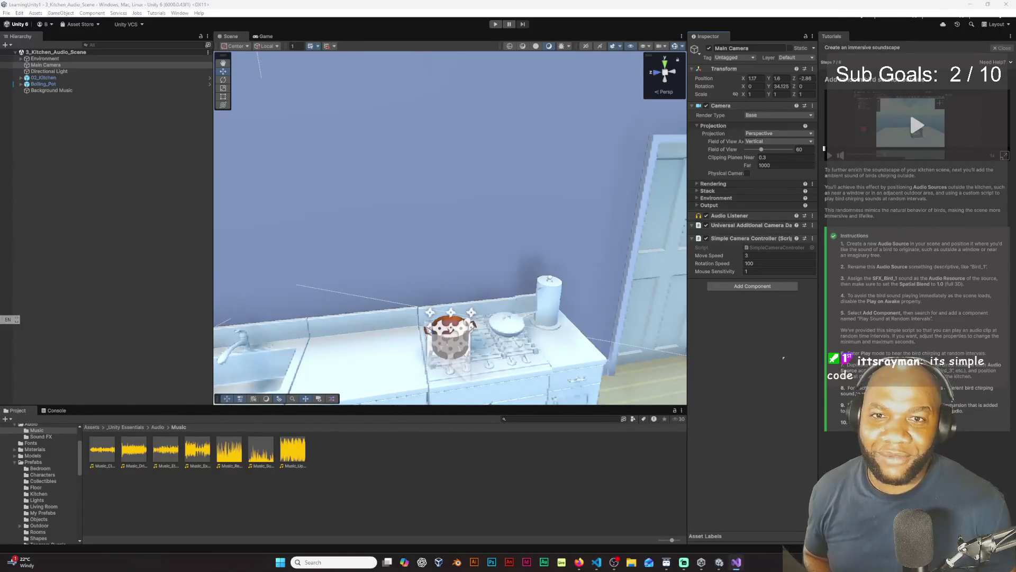
pyautogui.doubleClick(777, 248)
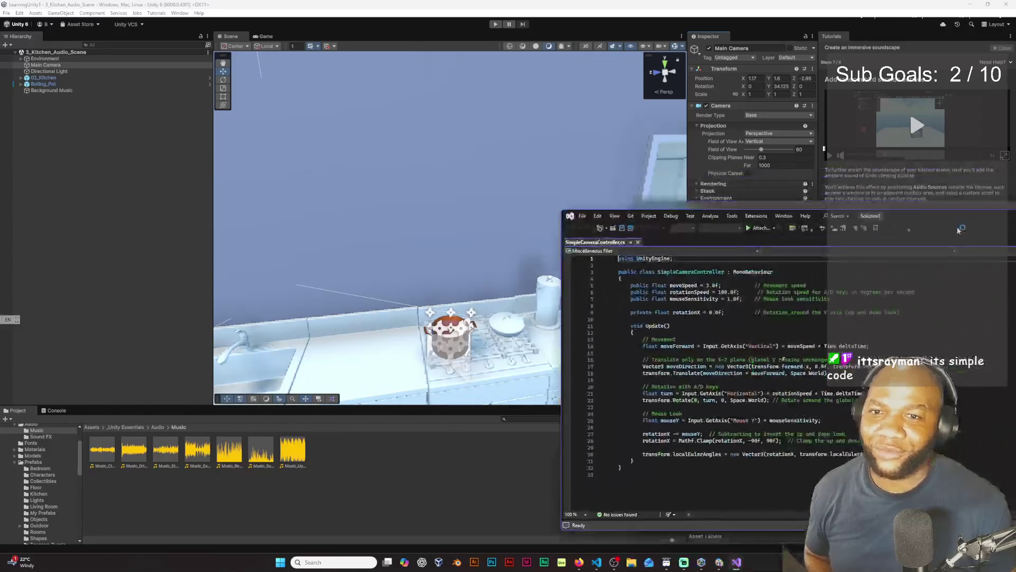
# - Move the Visual Studio window to the top, dismiss sign-in, and place the cursor above Update()
pyautogui.moveTo(766, 212)
pyautogui.mouseDown()
pyautogui.moveTo(692, 99)
pyautogui.moveTo(686, 4)
pyautogui.mouseUp()
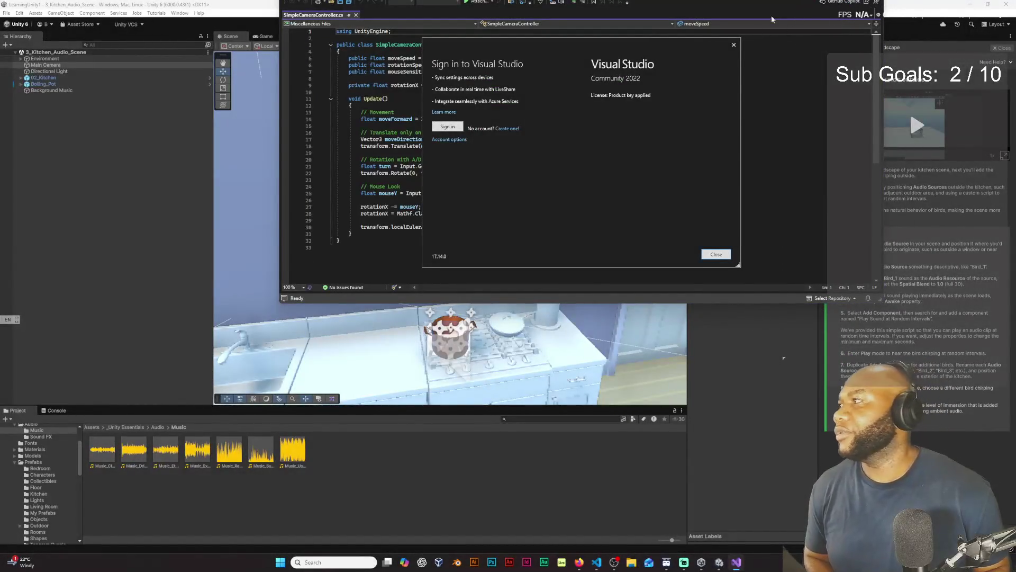
pyautogui.click(734, 46)
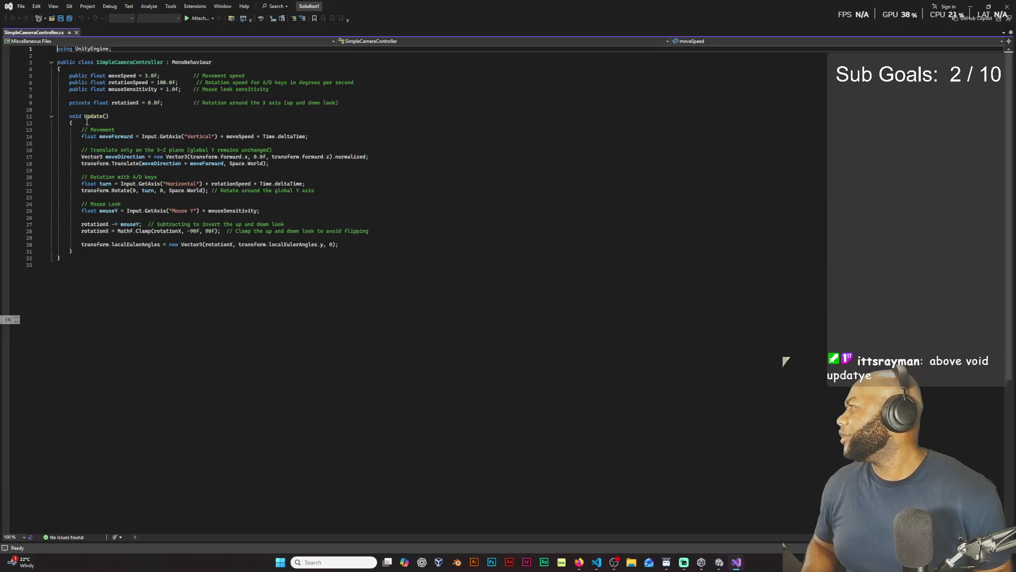
pyautogui.click(99, 110)
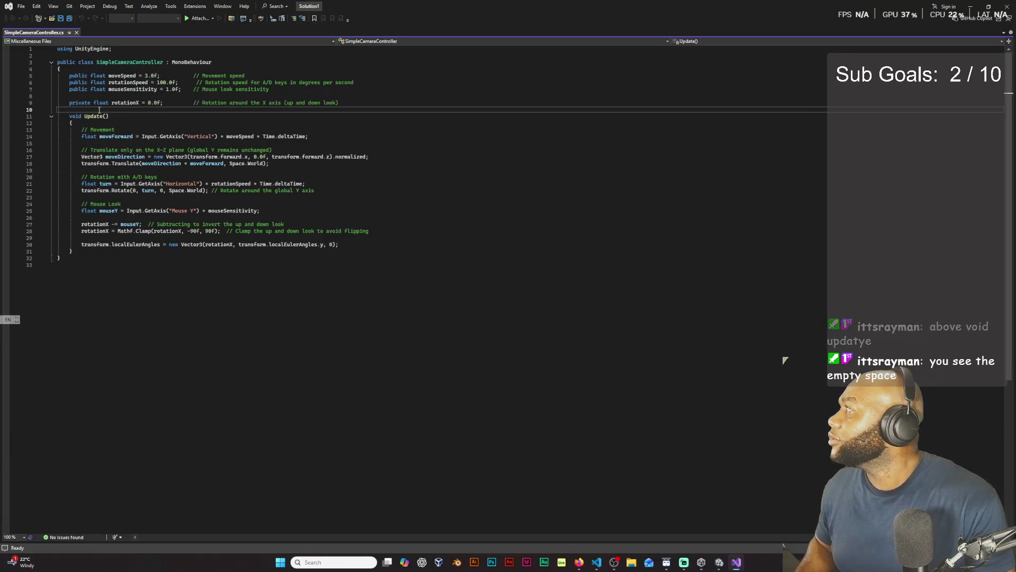
# - Type 'void Start' on the empty line above Update() in SimpleCameraController.cs
pyautogui.click(569, 196)
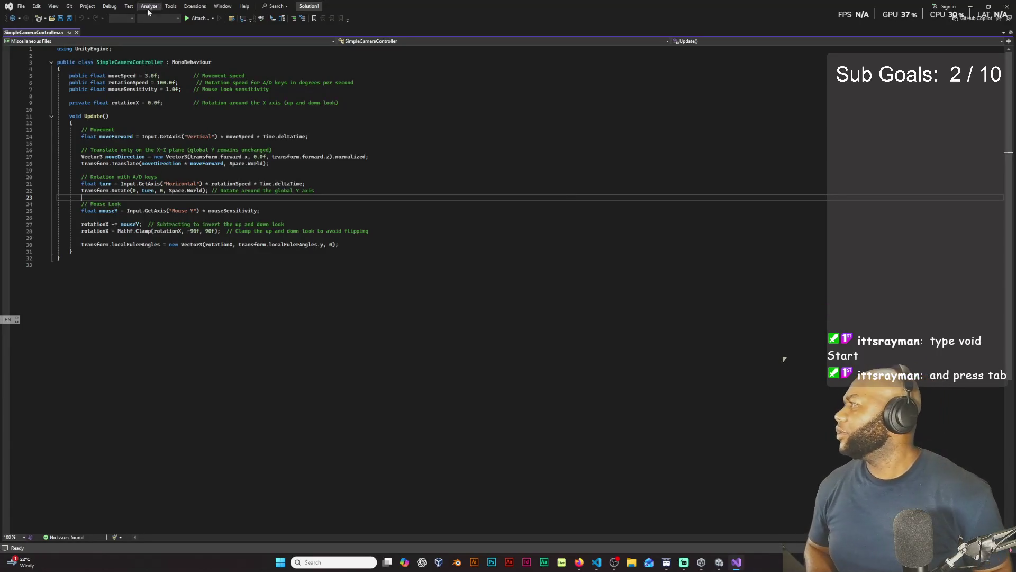
pyautogui.click(113, 103)
pyautogui.click(143, 109)
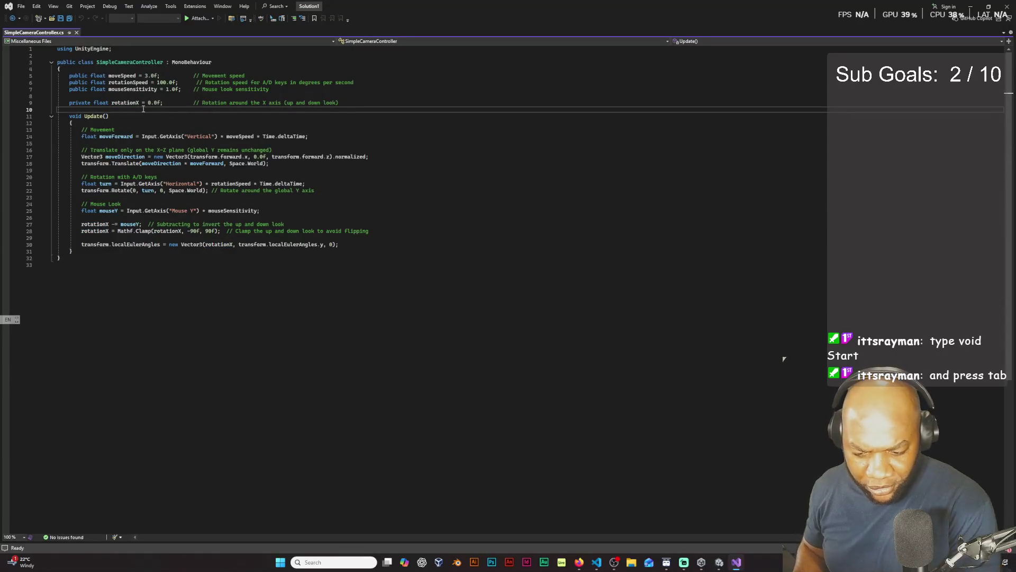
pyautogui.write('vo')
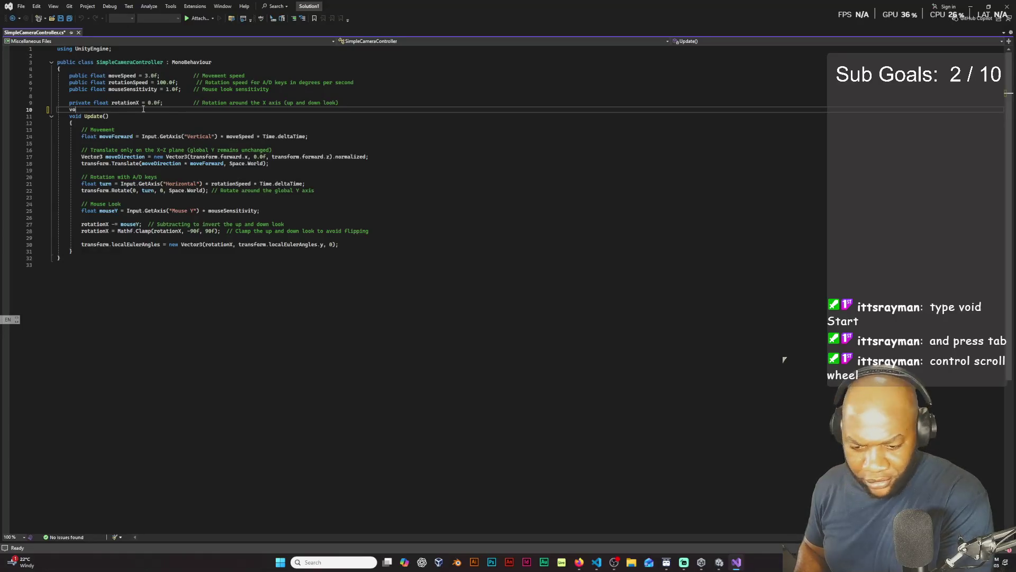
pyautogui.write('id Sta')
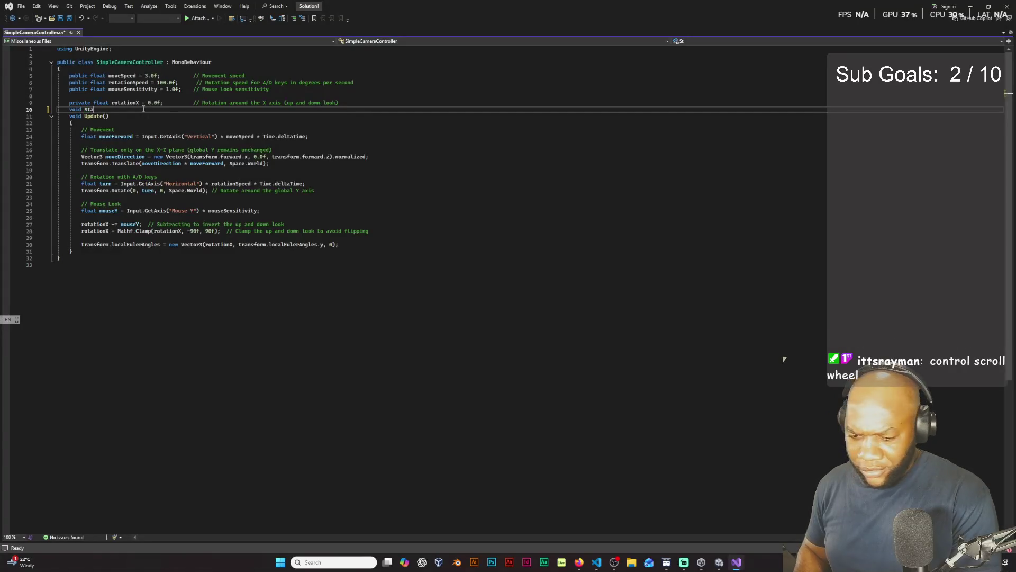
pyautogui.write('rt')
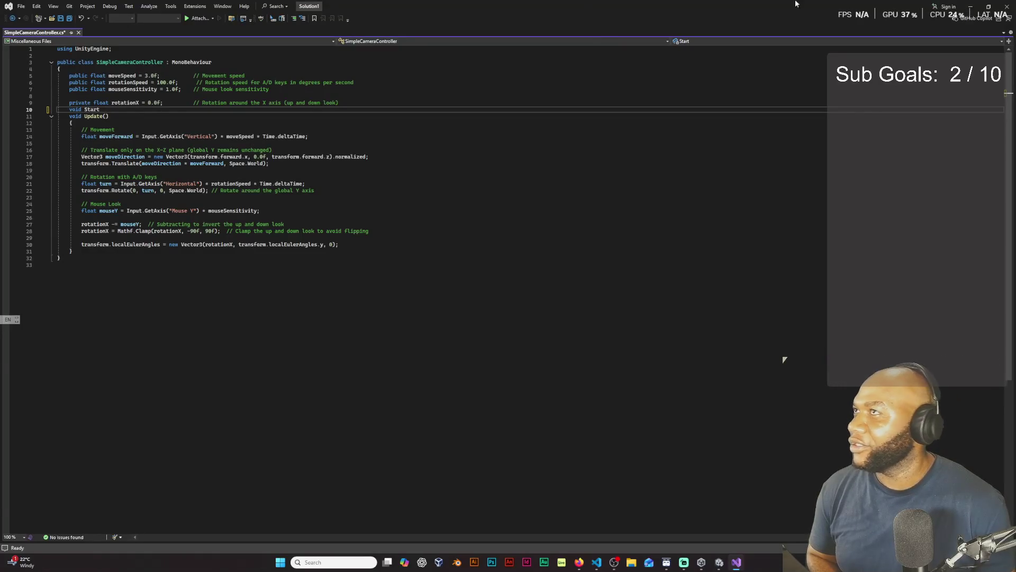
# - Reopen SimpleCameraController.cs via Edit Script and put the cursor on the line above Update()
pyautogui.click(970, 6)
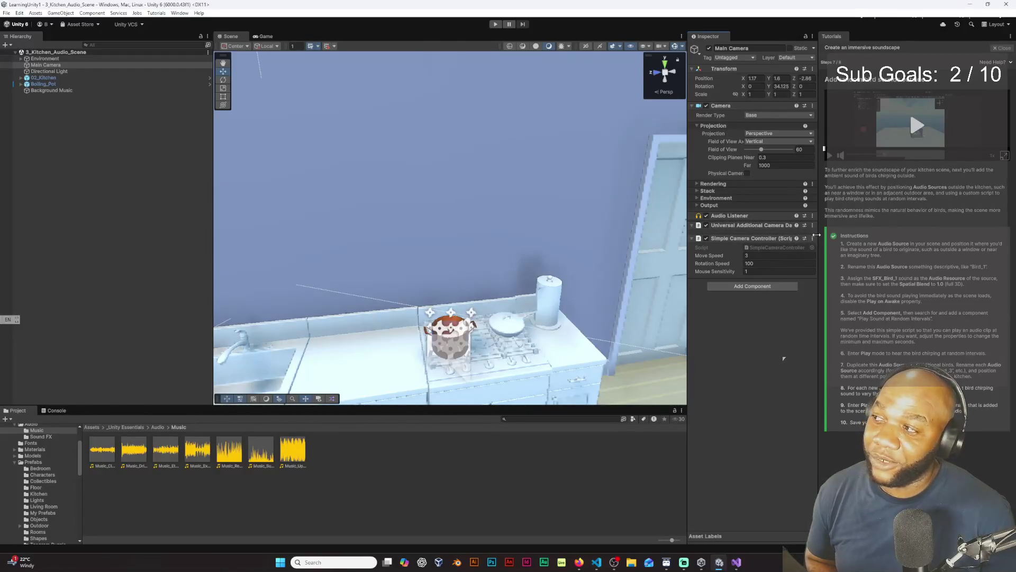
pyautogui.click(813, 239)
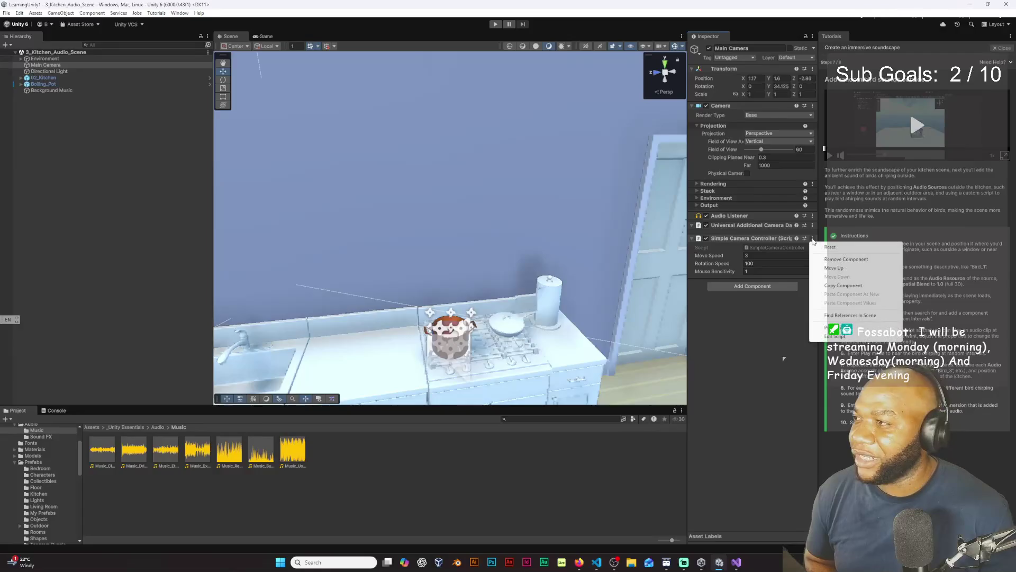
pyautogui.click(835, 337)
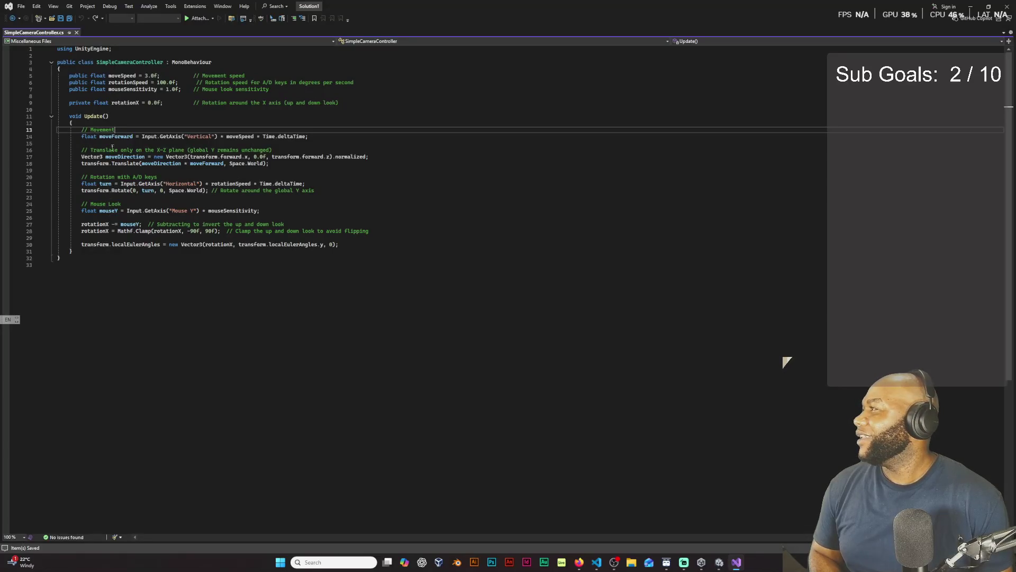
pyautogui.click(350, 110)
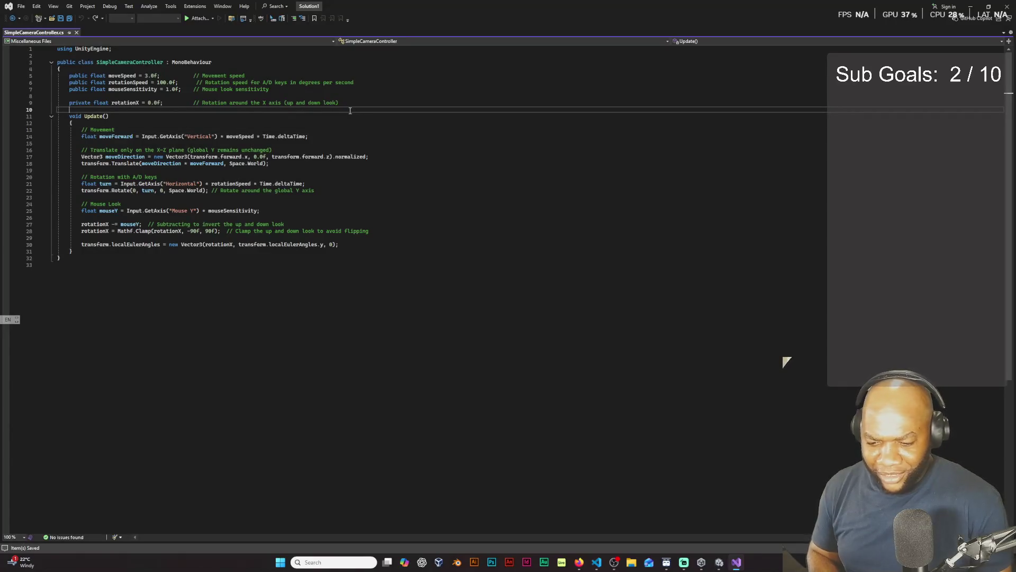
# - Type input.getAxis on line 10, undo it twice, and minimize Visual Studio
pyautogui.write('in')
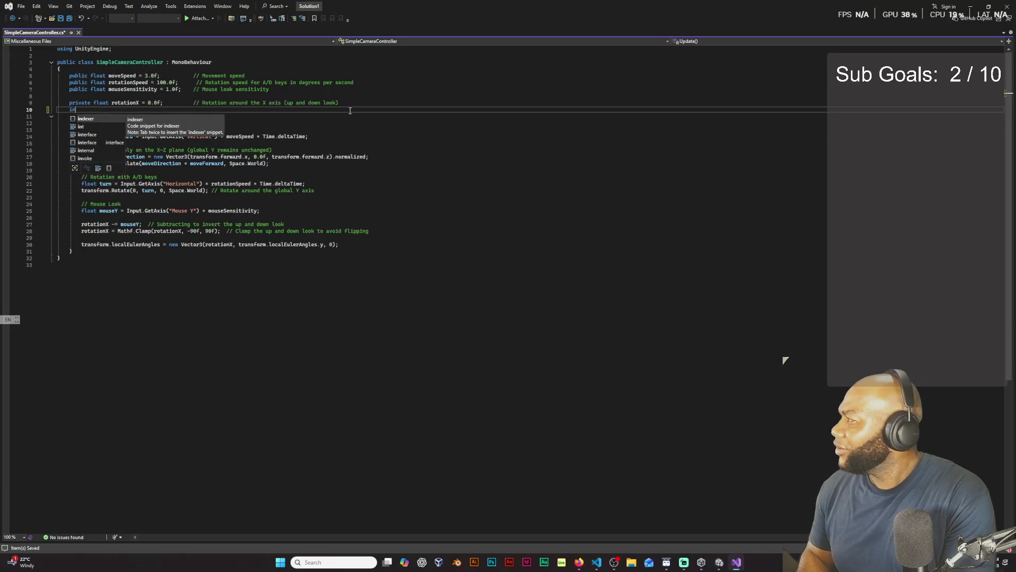
pyautogui.write('put')
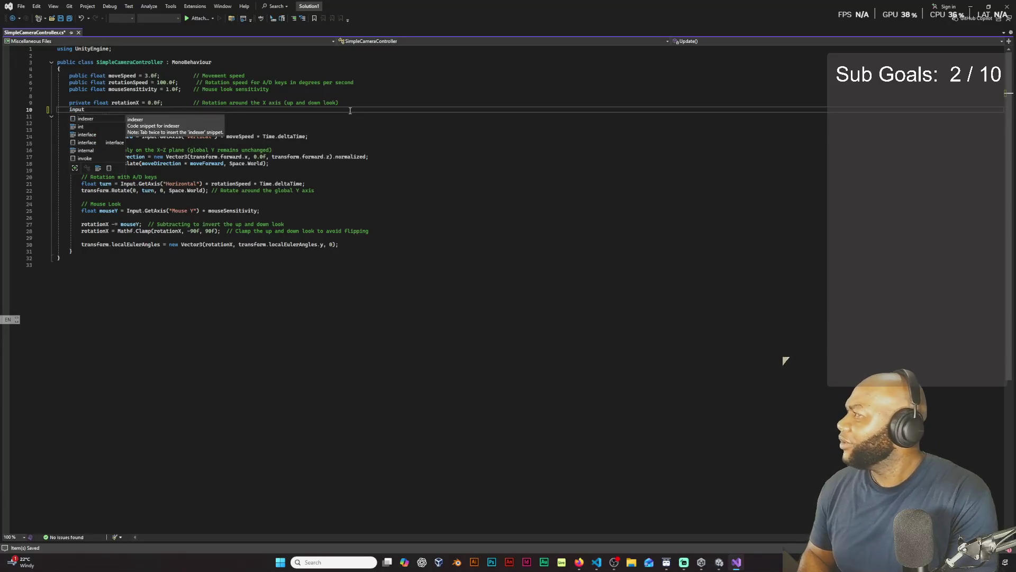
pyautogui.write('.get')
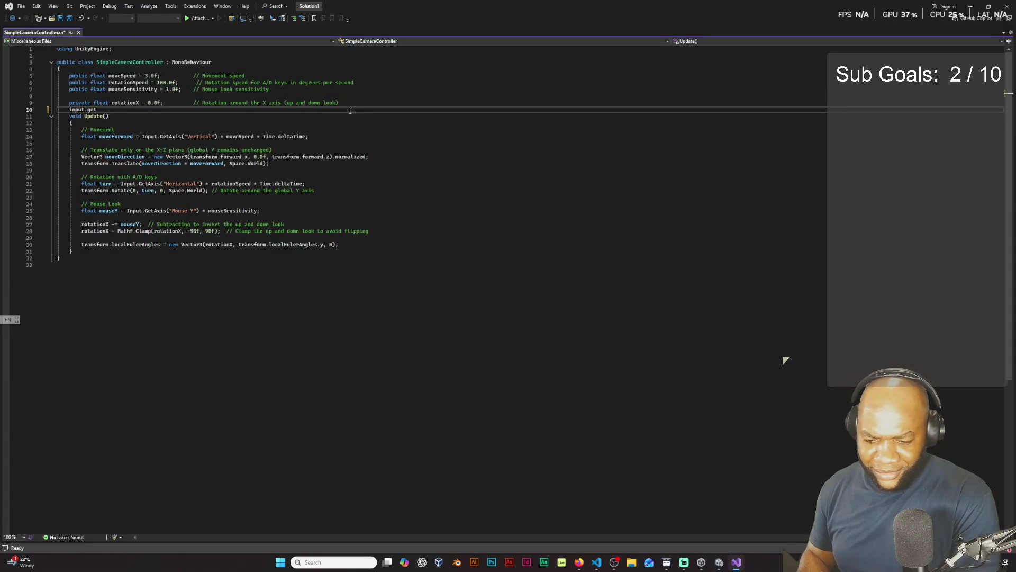
pyautogui.write('Axis')
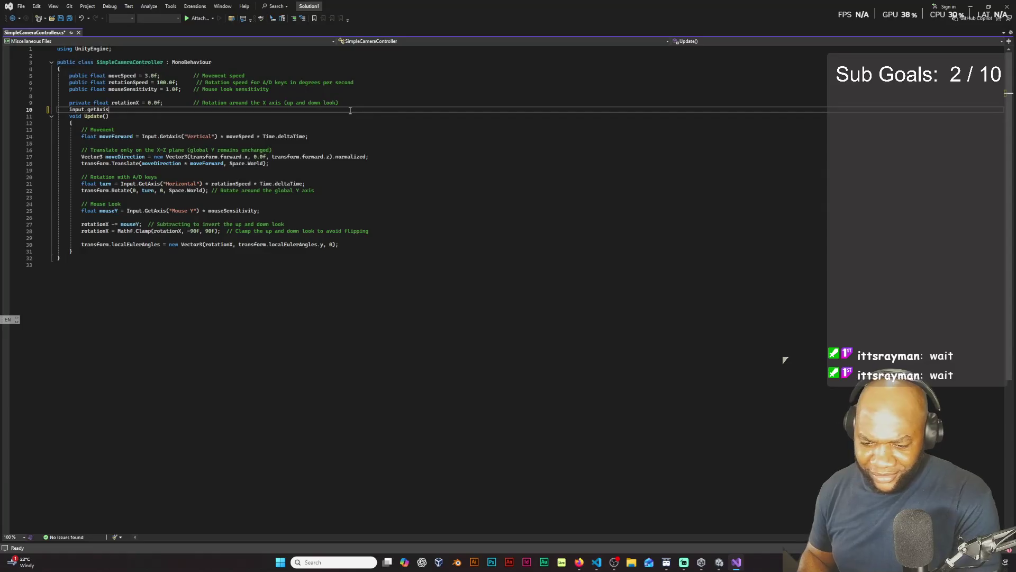
pyautogui.hotkey('ctrl', 'z')
pyautogui.hotkey('ctrl', 'z')
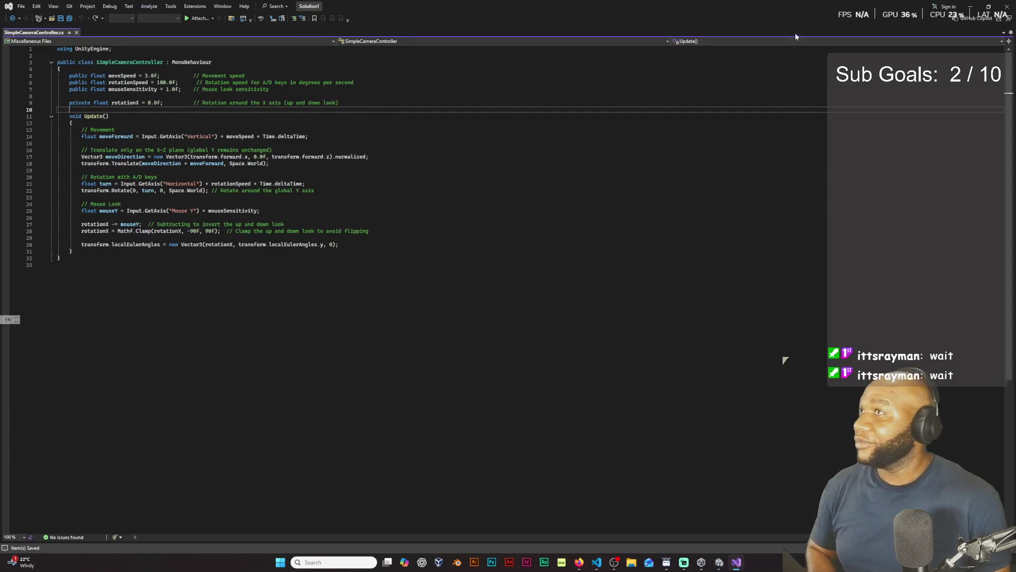
pyautogui.hotkey('ctrl', 'z')
pyautogui.click(977, 7)
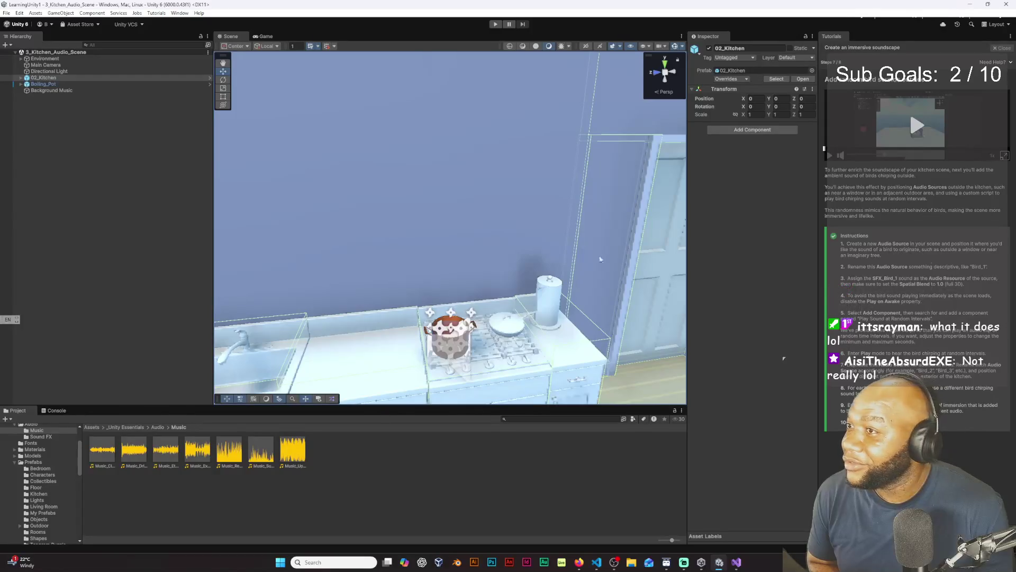
# - Select the Wall3m piece and fly the Scene view around to face the kitchen window
pyautogui.click(526, 216)
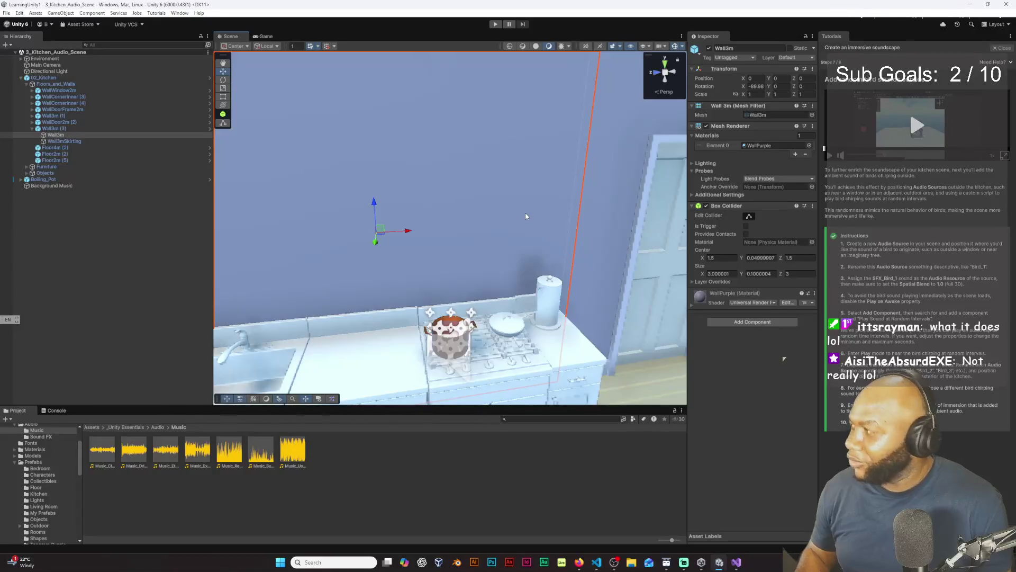
pyautogui.moveTo(525, 212)
pyautogui.mouseDown()
pyautogui.moveTo(337, 216)
pyautogui.moveTo(352, 204)
pyautogui.mouseUp()
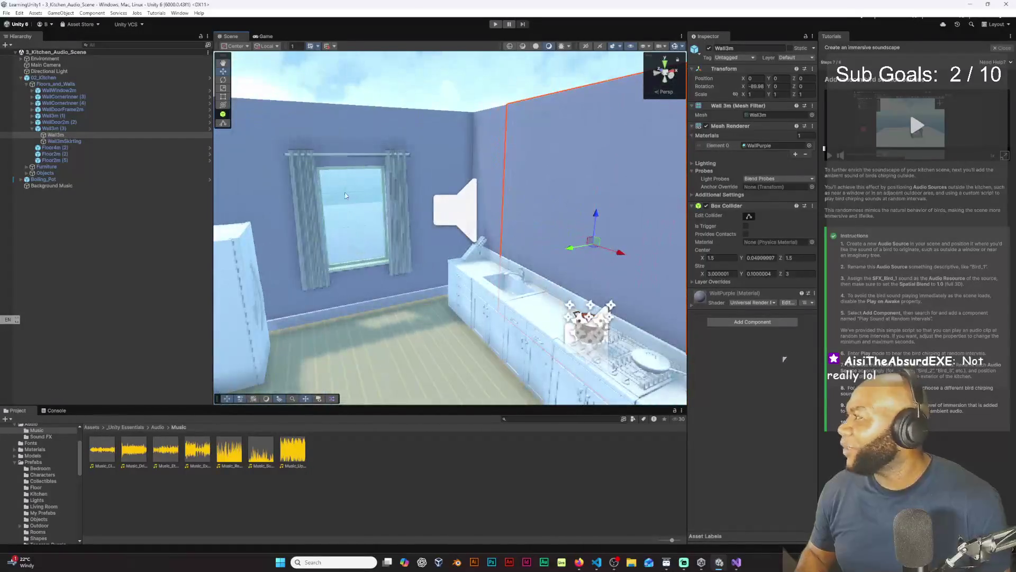
pyautogui.rightClick(89, 222)
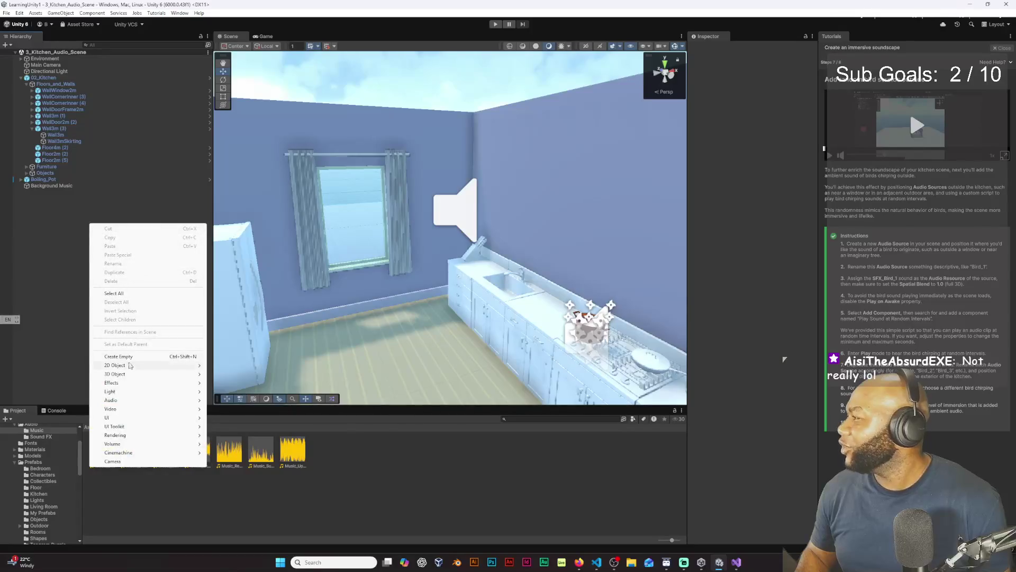
# - Create an Audio Source named Birdsound and drag it toward the kitchen window
pyautogui.moveTo(159, 400)
pyautogui.click(235, 402)
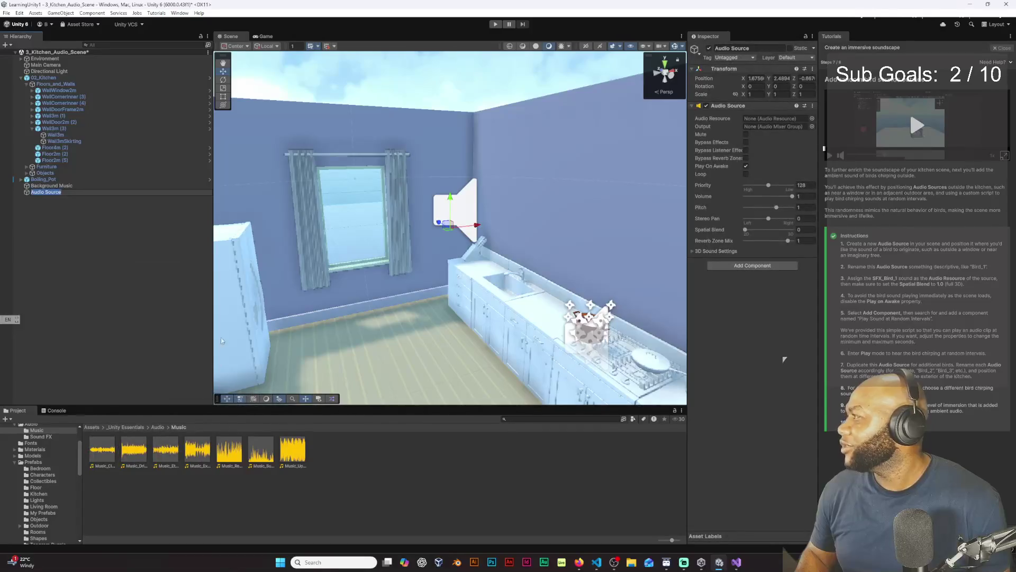
pyautogui.write('Bird')
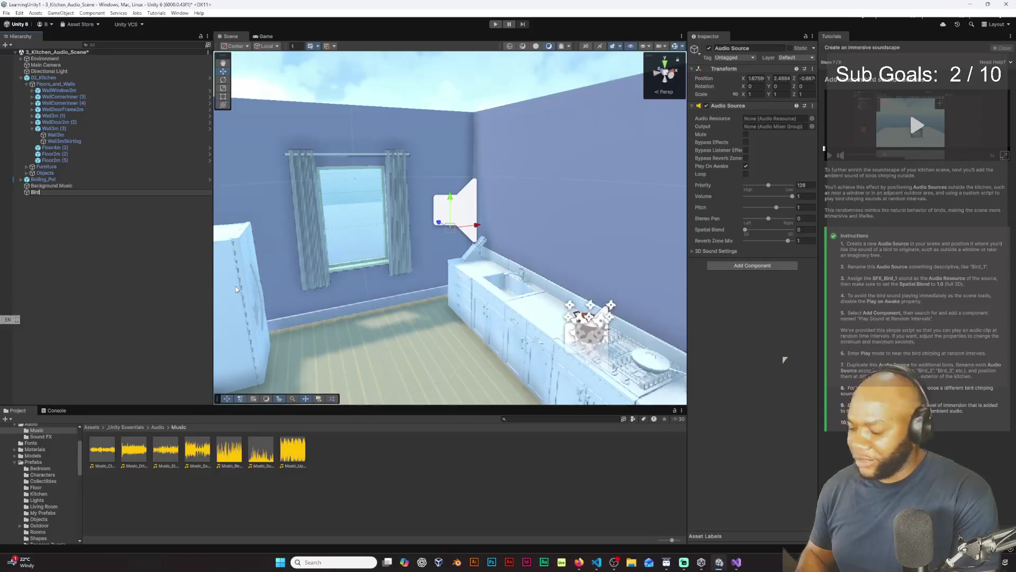
pyautogui.write('sound')
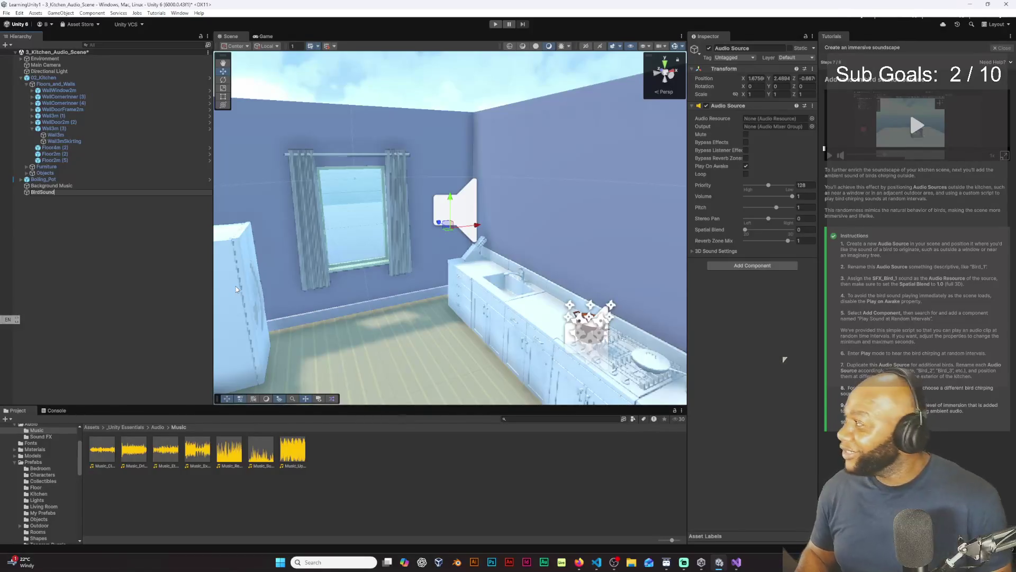
pyautogui.press('Return')
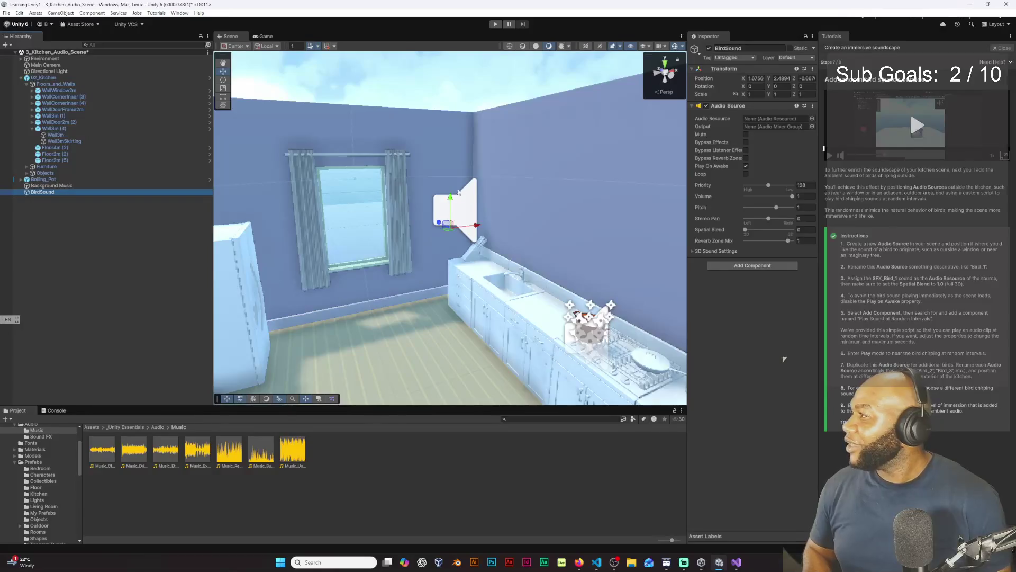
pyautogui.moveTo(451, 199)
pyautogui.mouseDown()
pyautogui.moveTo(408, 226)
pyautogui.moveTo(384, 222)
pyautogui.moveTo(524, 214)
pyautogui.mouseUp()
# - Shift Background Music toward the window, then select and frame BirdSound in the view
pyautogui.click(501, 210)
pyautogui.moveTo(456, 198)
pyautogui.mouseDown()
pyautogui.moveTo(250, 199)
pyautogui.moveTo(297, 249)
pyautogui.moveTo(410, 249)
pyautogui.moveTo(454, 227)
pyautogui.moveTo(475, 239)
pyautogui.moveTo(464, 283)
pyautogui.moveTo(476, 271)
pyautogui.mouseUp()
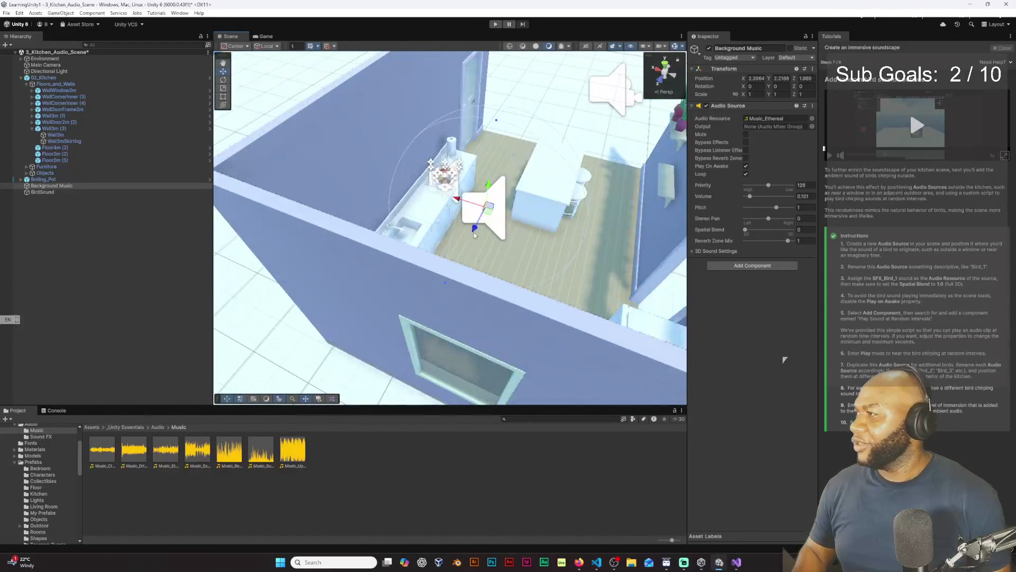
pyautogui.moveTo(475, 229)
pyautogui.mouseDown()
pyautogui.moveTo(411, 362)
pyautogui.moveTo(212, 232)
pyautogui.mouseUp()
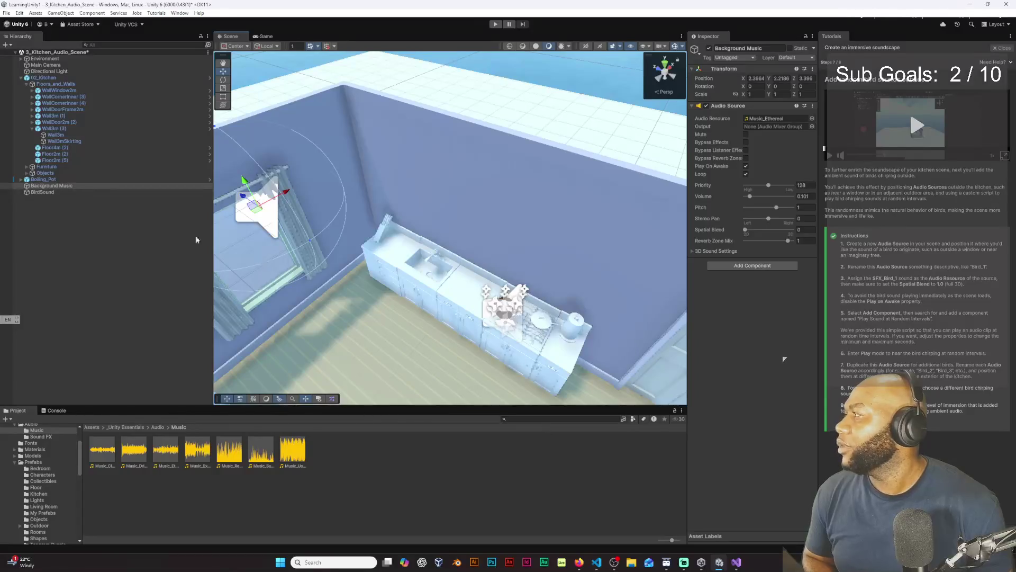
pyautogui.click(80, 185)
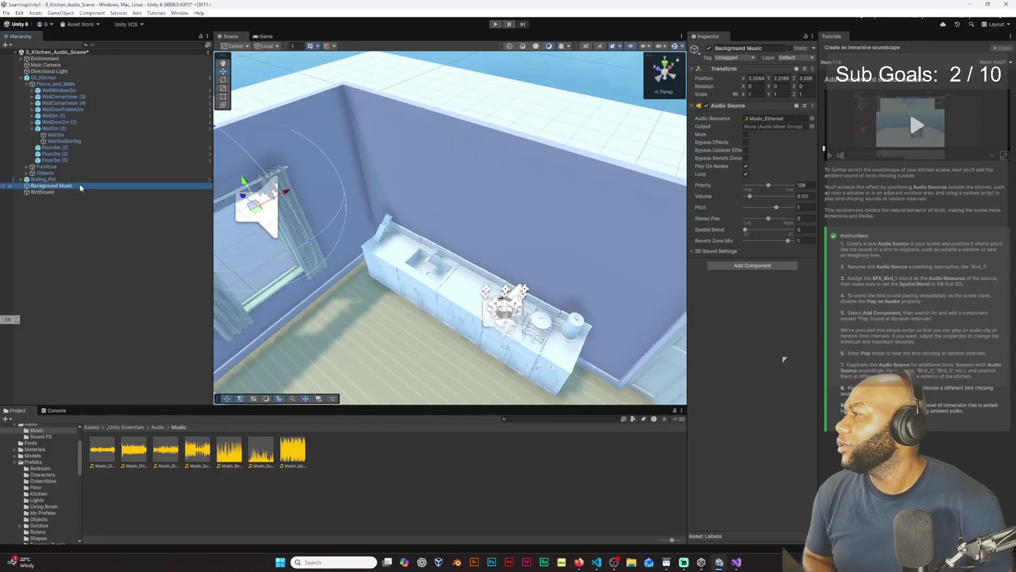
pyautogui.click(65, 194)
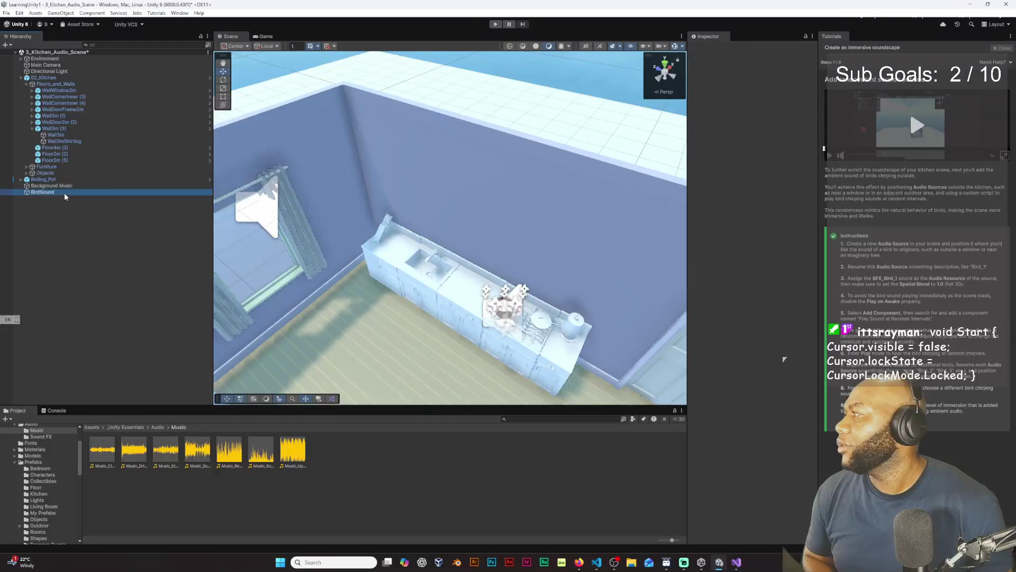
pyautogui.click(65, 212)
pyautogui.click(71, 192)
pyautogui.doubleClick(71, 191)
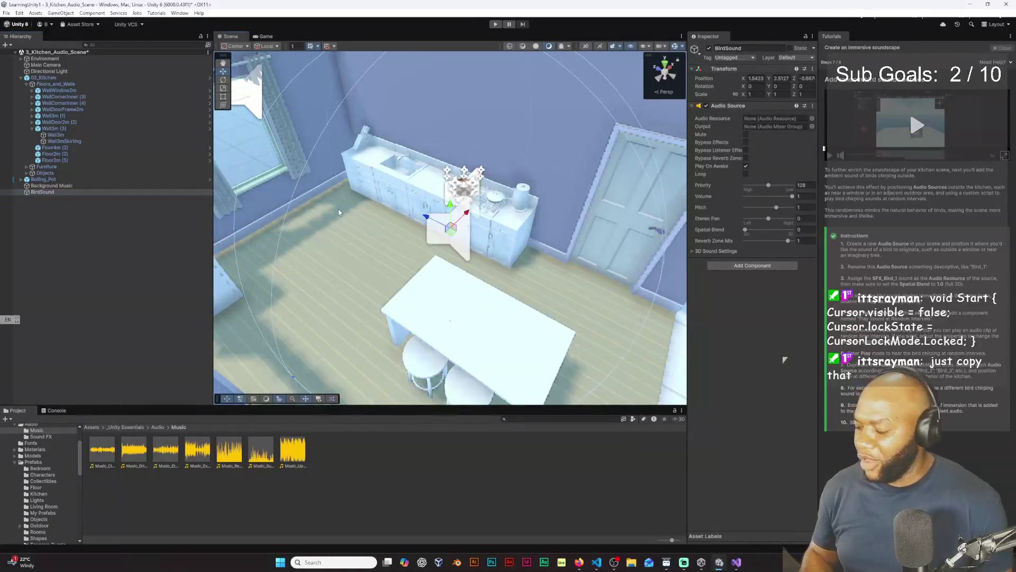
# - Move Background Music back over the counter and BirdSound to the window at 1.5423, 2.5127, 3.559
pyautogui.moveTo(339, 208)
pyautogui.mouseDown()
pyautogui.moveTo(293, 178)
pyautogui.moveTo(389, 261)
pyautogui.moveTo(379, 174)
pyautogui.moveTo(359, 149)
pyautogui.mouseUp()
pyautogui.click(354, 140)
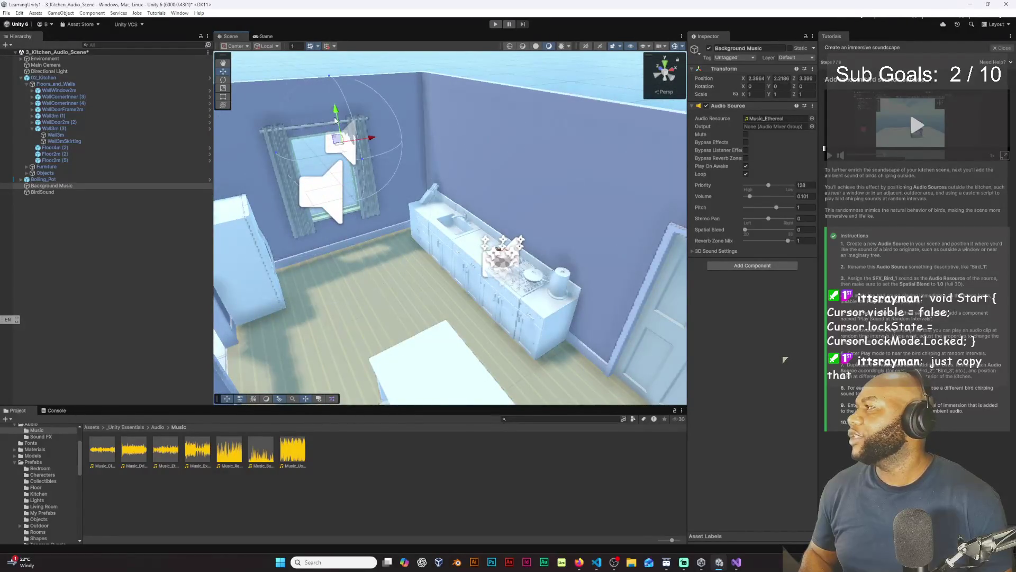
pyautogui.moveTo(339, 137); pyautogui.dragTo(463, 292)
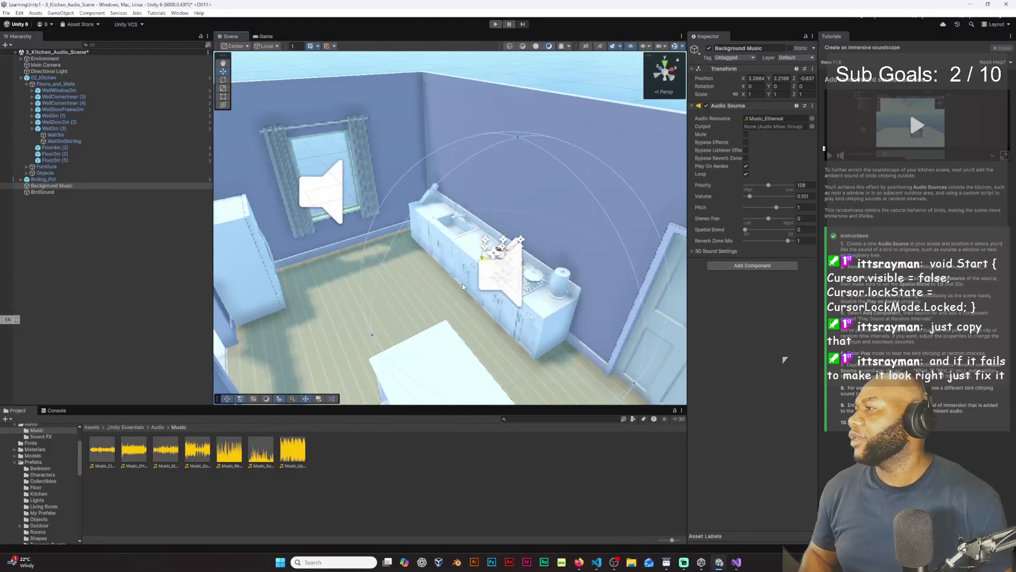
pyautogui.click(324, 186)
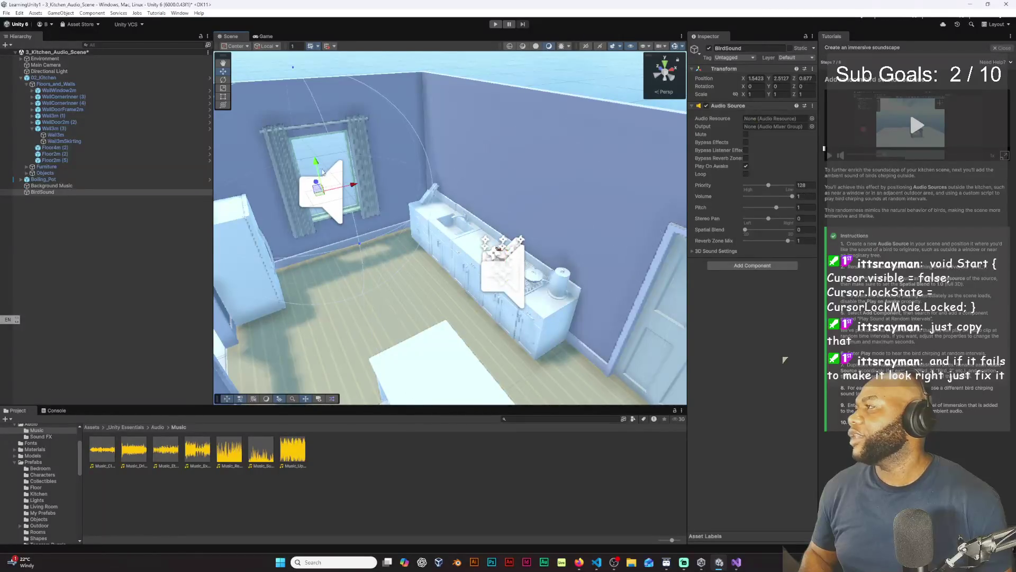
pyautogui.moveTo(317, 175)
pyautogui.mouseDown()
pyautogui.moveTo(294, 138)
pyautogui.moveTo(371, 180)
pyautogui.moveTo(396, 173)
pyautogui.moveTo(332, 170)
pyautogui.mouseUp()
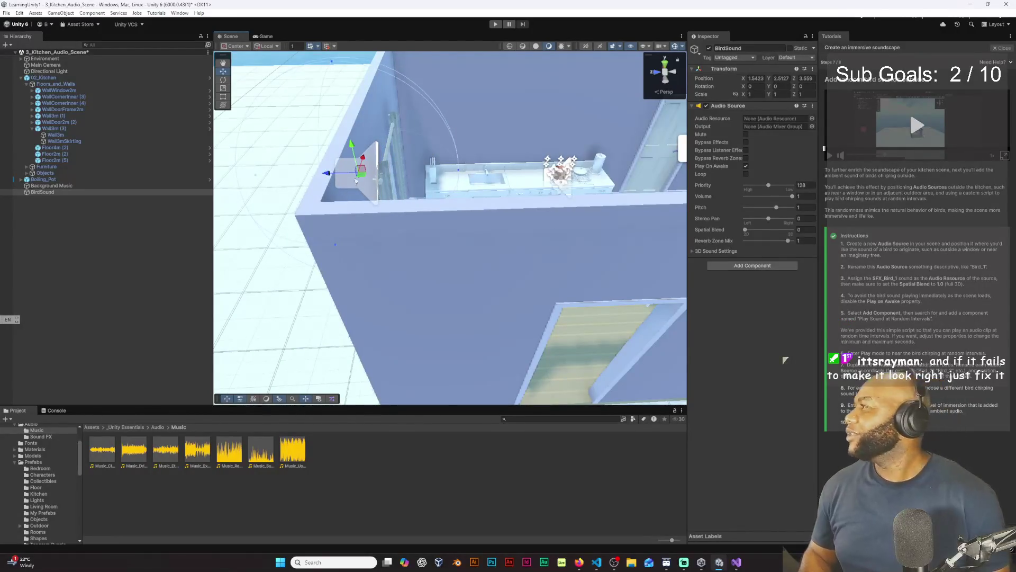
pyautogui.click(42, 191)
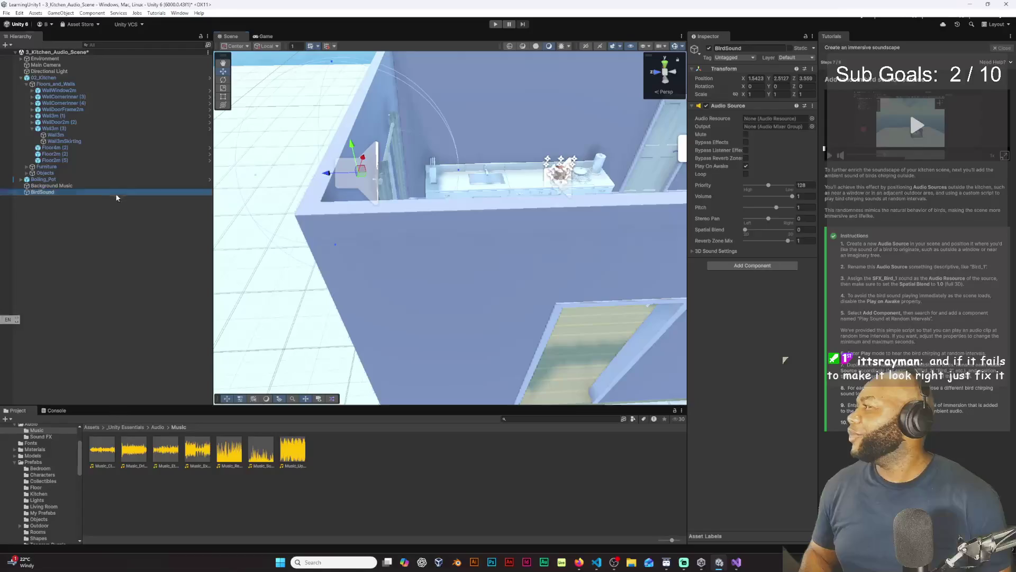
# - Search 'bird' in the Audio Resource picker and assign SFX_Bird_1 to BirdSound
pyautogui.click(812, 119)
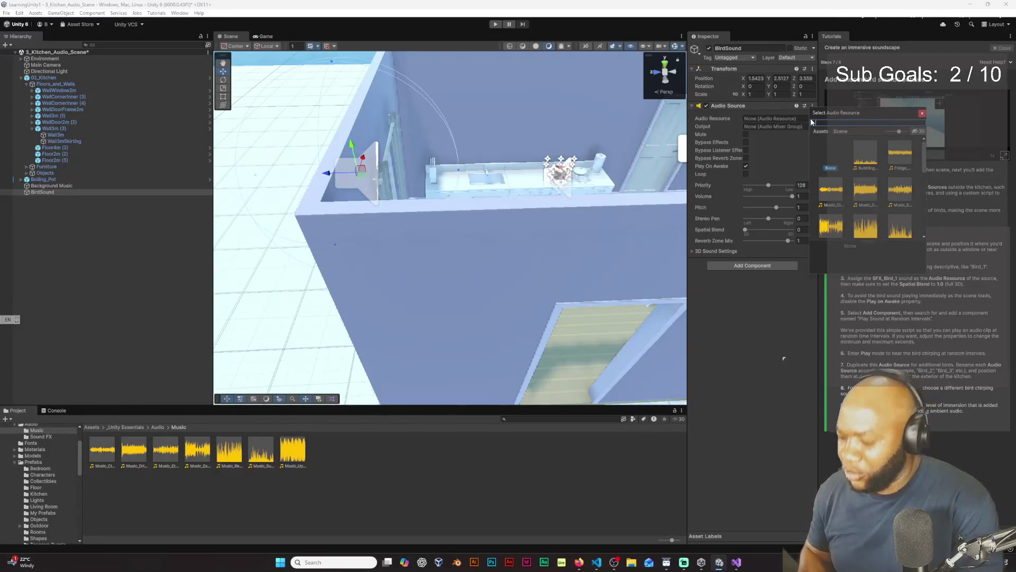
pyautogui.write('bird')
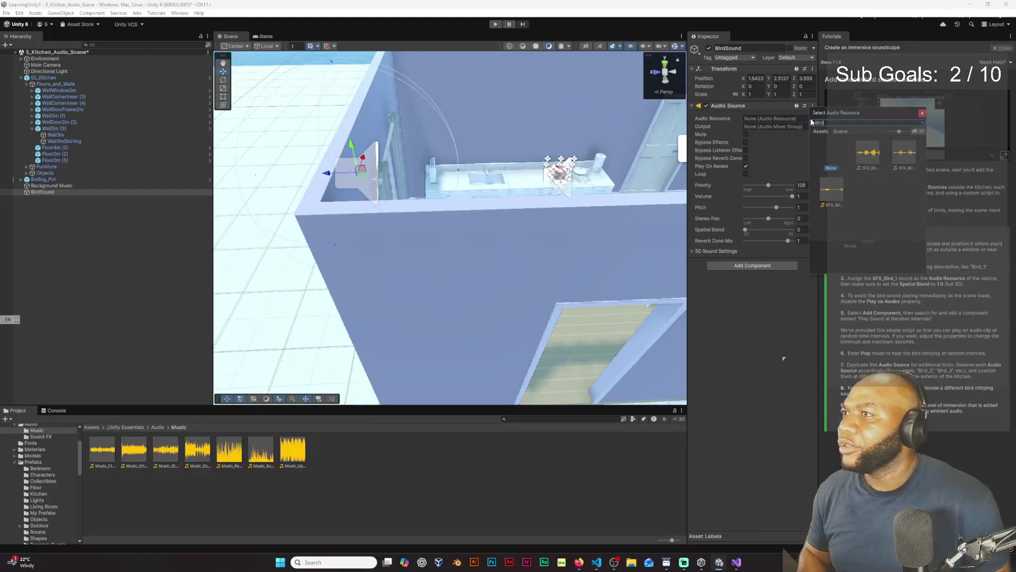
pyautogui.click(870, 154)
pyautogui.doubleClick(877, 155)
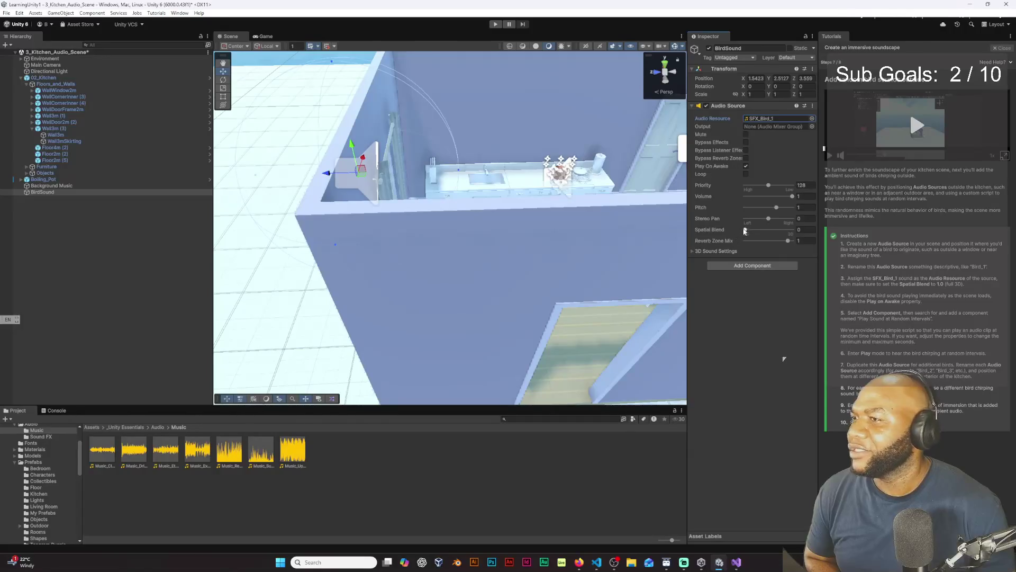
# - Set the BirdSound Audio Source's Spatial Blend to 1 (3D), disable Play On Awake, and open Add Component
pyautogui.moveTo(747, 229); pyautogui.dragTo(816, 236)
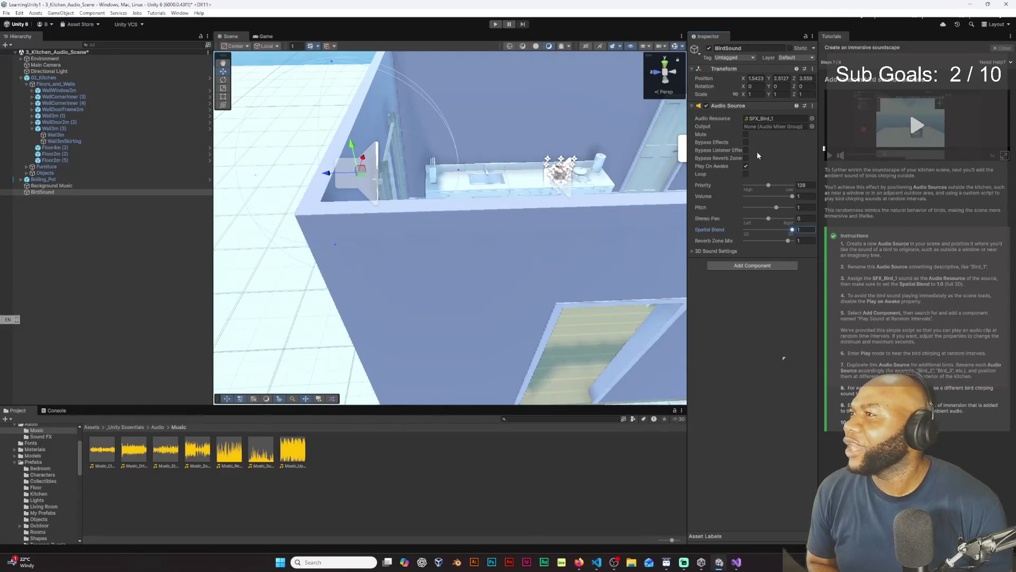
pyautogui.click(746, 167)
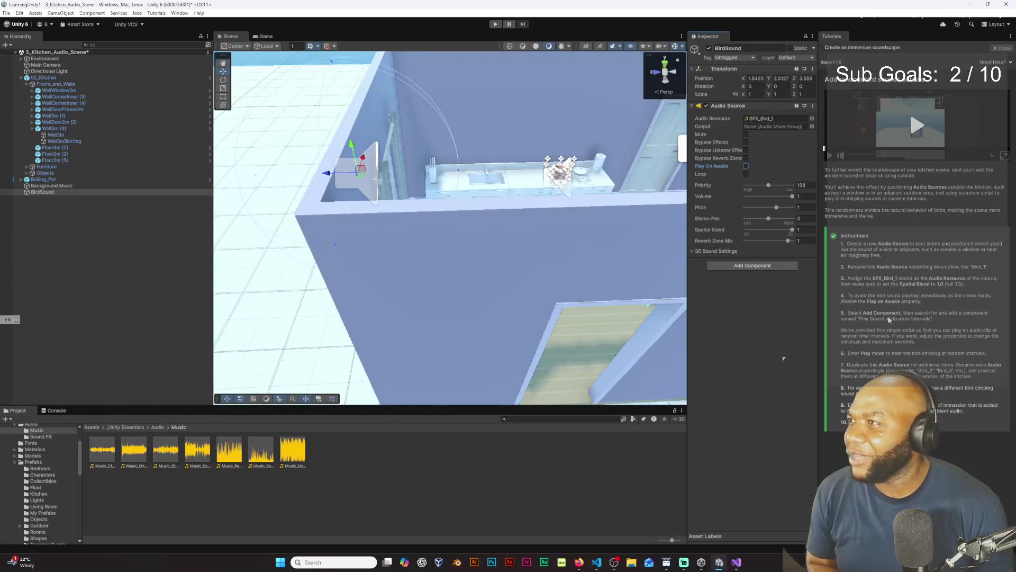
pyautogui.click(782, 266)
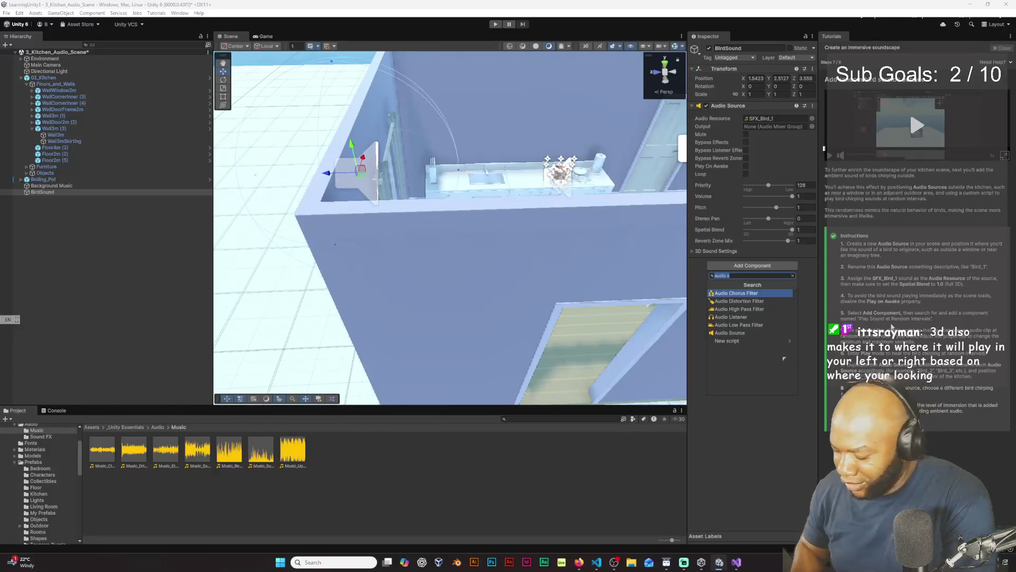
# - Filter the component list with 'play' to reveal Play Sound At Random Intervals
pyautogui.write('play')
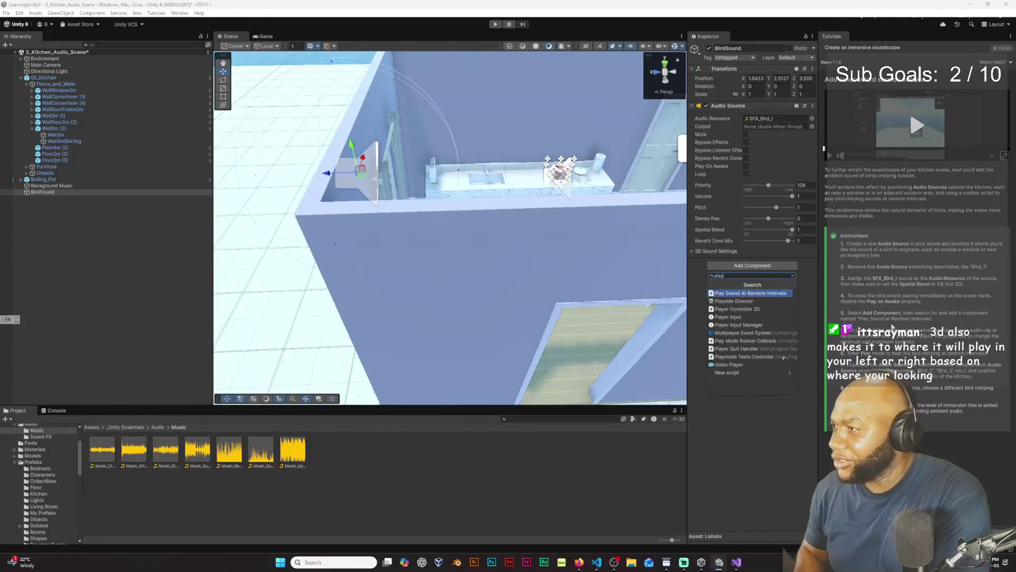